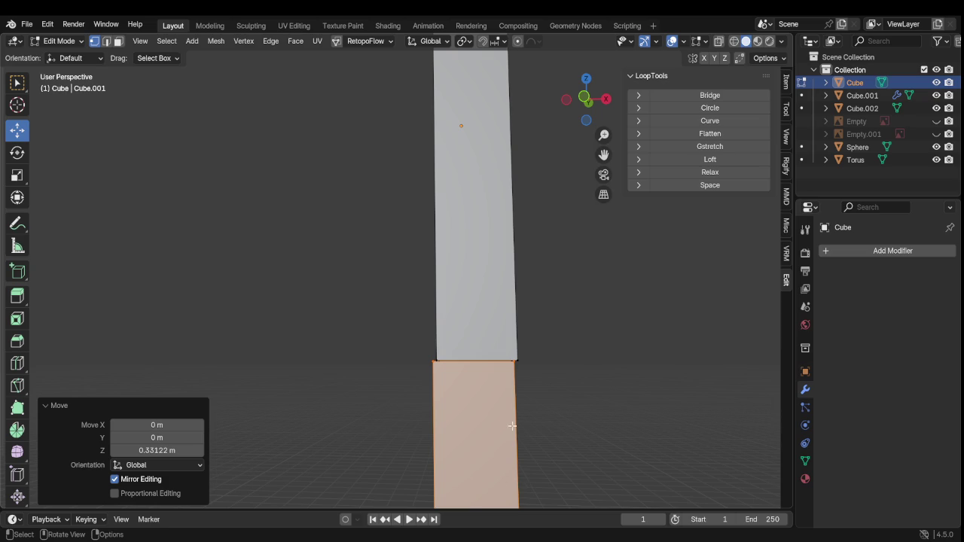
Nudge the bottom handle faces 0.003106 m along X, then orbit to inspect the staff
{"action": "scroll", "coordinate": [482, 463], "scroll_direction": "down", "scroll_amount": 6}
{"action": "left_click_drag", "start_coordinate": [451, 347], "coordinate": [447, 345]}
{"action": "mouse_move", "coordinate": [447, 345]}
{"action": "middle_mouse_down"}
{"action": "mouse_move", "coordinate": [464, 300]}
{"action": "mouse_move", "coordinate": [216, 333]}
{"action": "mouse_move", "coordinate": [470, 295]}
{"action": "middle_mouse_up"}
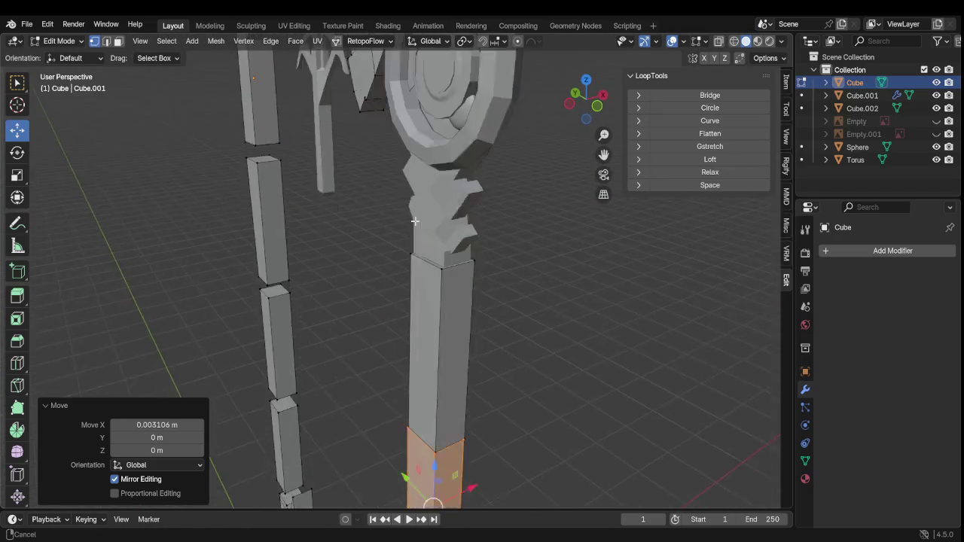
{"action": "scroll", "coordinate": [470, 294], "scroll_direction": "down", "scroll_amount": 3}
{"action": "scroll", "coordinate": [471, 295], "scroll_direction": "up", "scroll_amount": 2}
{"action": "scroll", "coordinate": [452, 331], "scroll_direction": "down", "scroll_amount": 3}
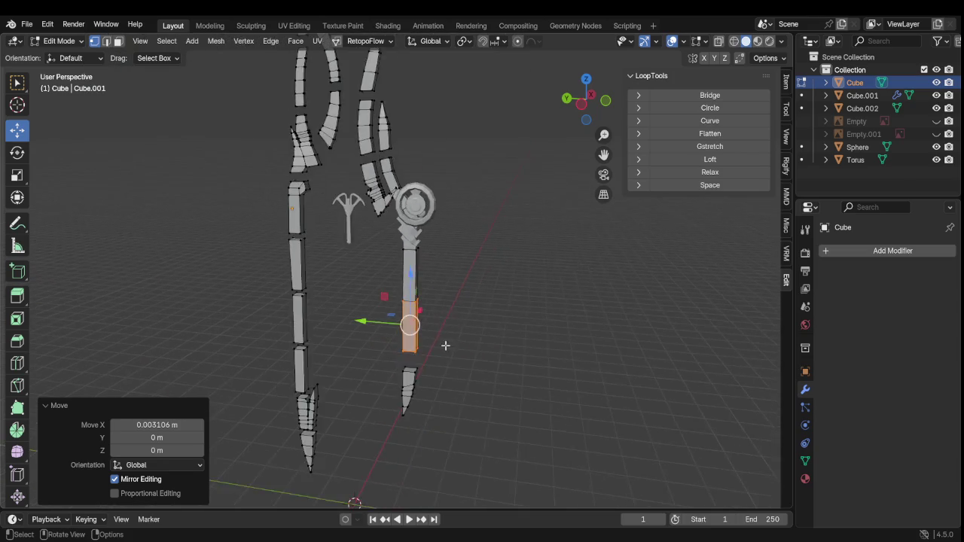
{"action": "mouse_move", "coordinate": [446, 345]}
{"action": "middle_mouse_down"}
{"action": "mouse_move", "coordinate": [537, 364]}
{"action": "mouse_move", "coordinate": [493, 357]}
{"action": "middle_mouse_up"}
{"action": "scroll", "coordinate": [472, 354], "scroll_direction": "up", "scroll_amount": 3}
{"action": "scroll", "coordinate": [479, 362], "scroll_direction": "up", "scroll_amount": 2}
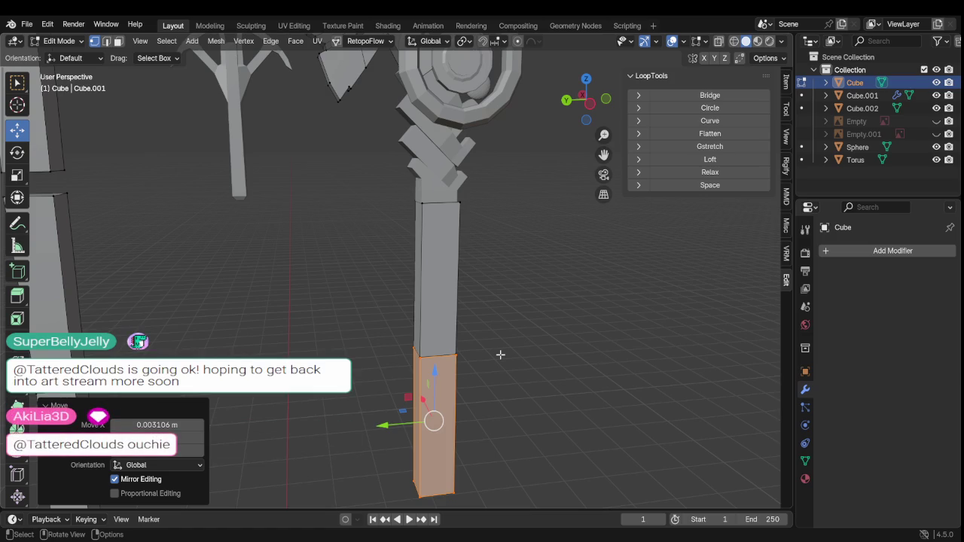
Shift the selected handle faces slightly along X to line them up
{"action": "mouse_move", "coordinate": [475, 355]}
{"action": "middle_mouse_down"}
{"action": "mouse_move", "coordinate": [457, 404]}
{"action": "mouse_move", "coordinate": [544, 418]}
{"action": "mouse_move", "coordinate": [577, 402]}
{"action": "mouse_move", "coordinate": [491, 444]}
{"action": "mouse_move", "coordinate": [502, 188]}
{"action": "mouse_move", "coordinate": [389, 372]}
{"action": "middle_mouse_up"}
{"action": "key", "text": "g"}
{"action": "key", "text": "x"}
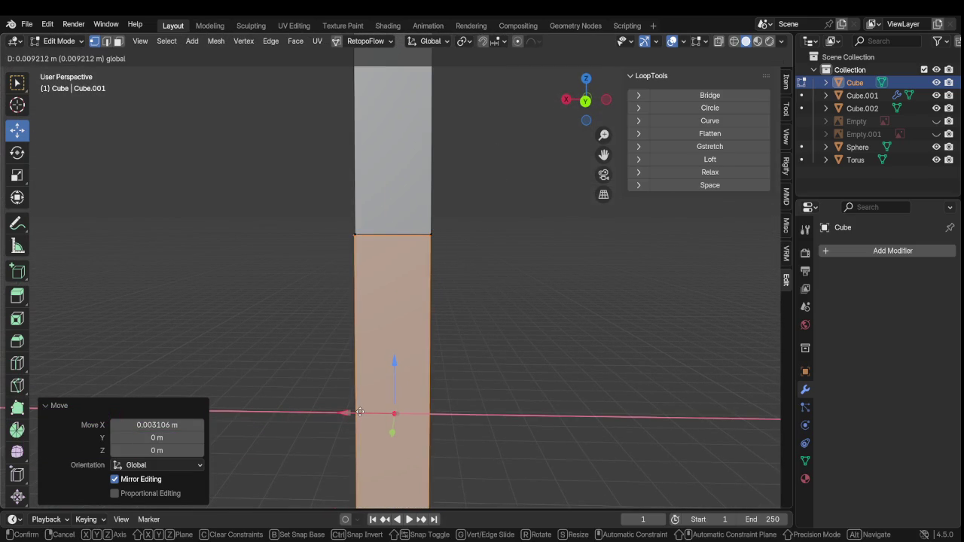
{"action": "left_click", "coordinate": [368, 407]}
{"action": "mouse_move", "coordinate": [368, 407]}
{"action": "middle_mouse_down"}
{"action": "mouse_move", "coordinate": [463, 412]}
{"action": "mouse_move", "coordinate": [417, 422]}
{"action": "mouse_move", "coordinate": [646, 422]}
{"action": "mouse_move", "coordinate": [510, 402]}
{"action": "mouse_move", "coordinate": [502, 286]}
{"action": "middle_mouse_up"}
{"action": "scroll", "coordinate": [463, 411], "scroll_direction": "down", "scroll_amount": 4}
{"action": "scroll", "coordinate": [491, 428], "scroll_direction": "up", "scroll_amount": 4}
Select the pointed tip piece, raise it to the handle bottom and align it sideways
{"action": "key", "text": "Tab"}
{"action": "key", "text": "Tab"}
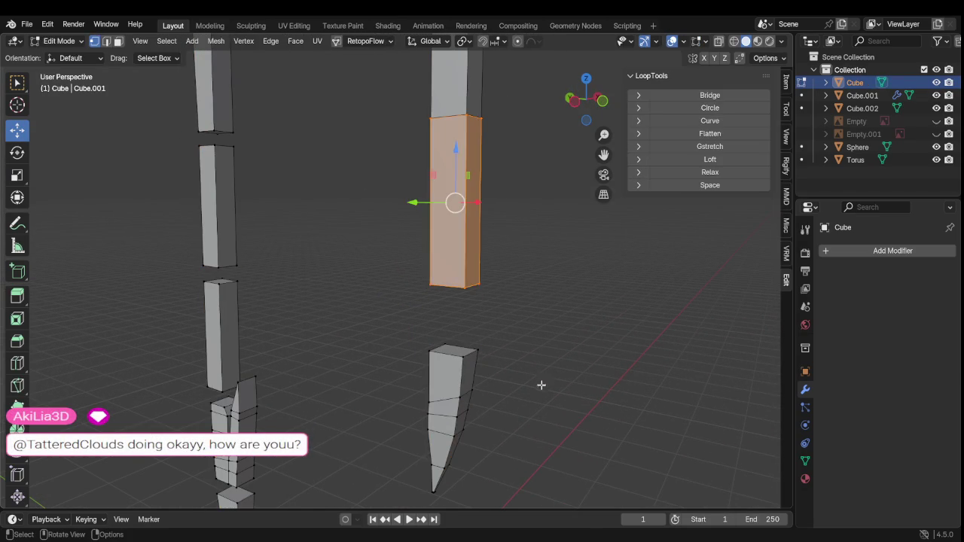
{"action": "left_click", "coordinate": [559, 394]}
{"action": "key", "text": "l"}
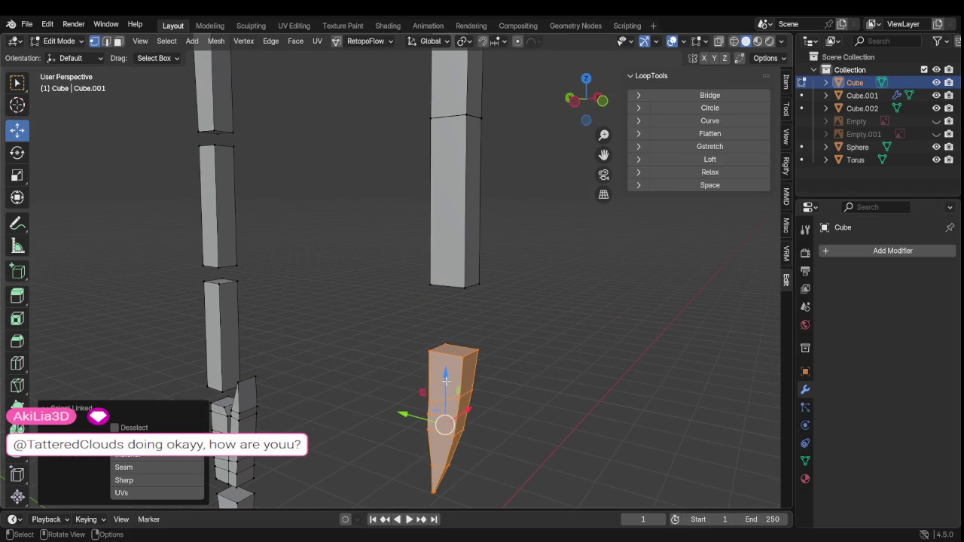
{"action": "left_click_drag", "start_coordinate": [448, 377], "coordinate": [444, 312]}
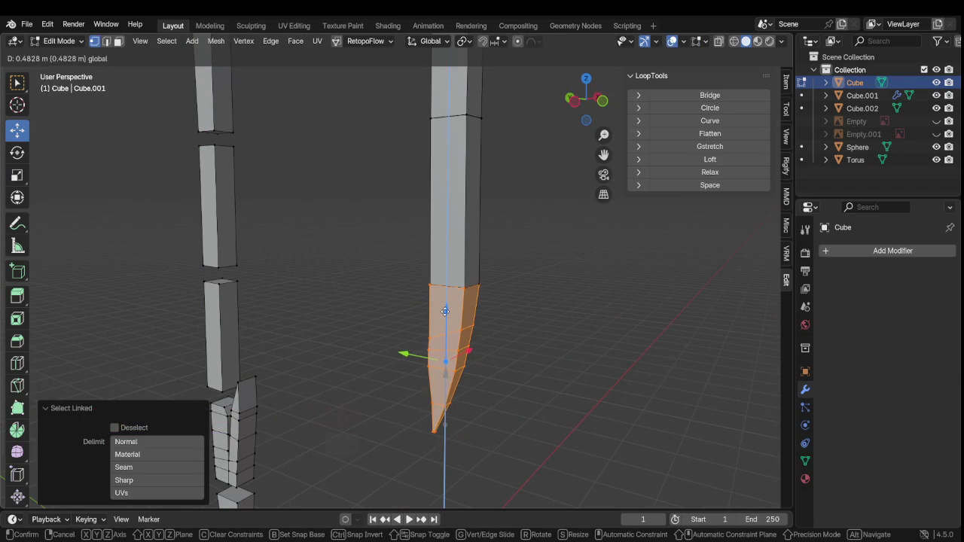
{"action": "middle_click_drag", "start_coordinate": [502, 322], "coordinate": [457, 356]}
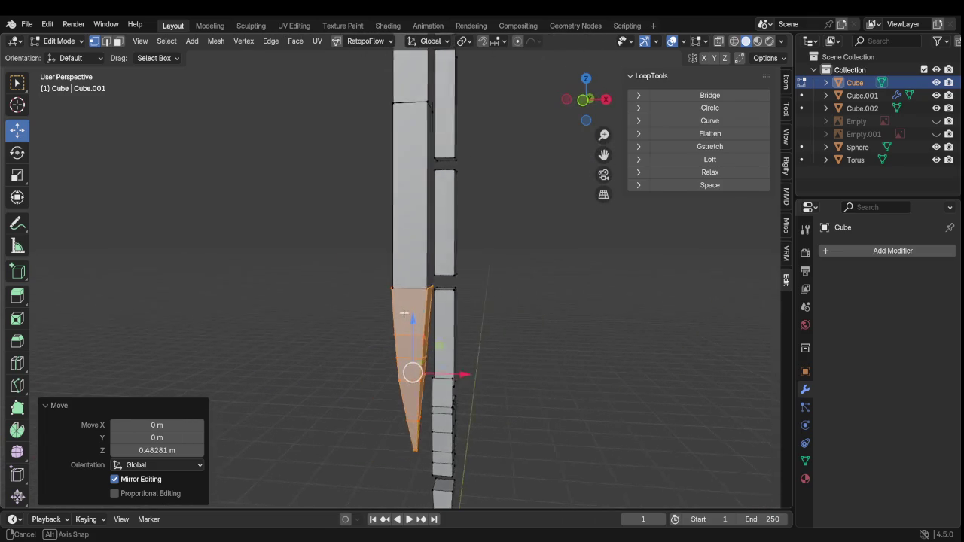
{"action": "left_click_drag", "start_coordinate": [458, 375], "coordinate": [459, 374]}
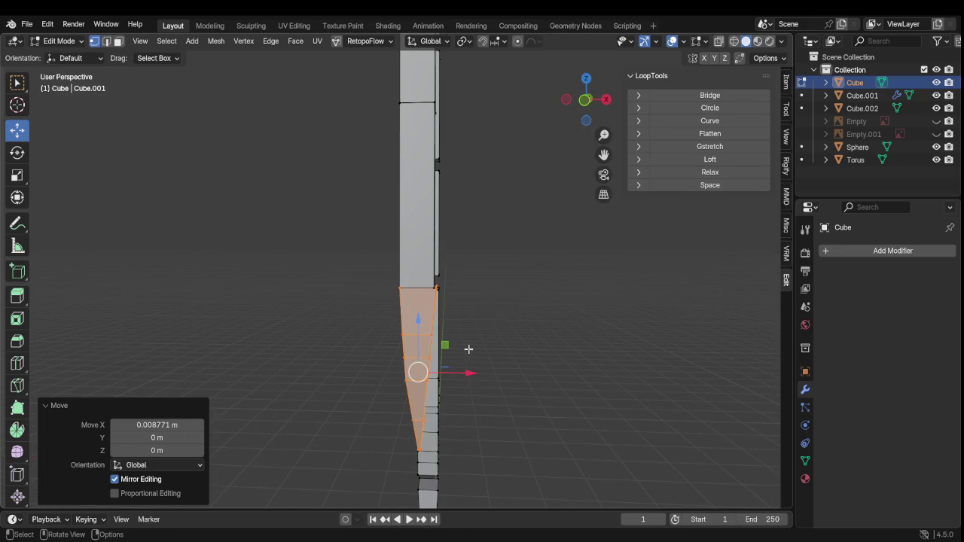
{"action": "scroll", "coordinate": [467, 349], "scroll_direction": "down", "scroll_amount": 2}
Deselect the tip piece and orbit in close around the blade pieces
{"action": "mouse_move", "coordinate": [462, 349]}
{"action": "middle_mouse_down"}
{"action": "mouse_move", "coordinate": [571, 366]}
{"action": "mouse_move", "coordinate": [513, 338]}
{"action": "mouse_move", "coordinate": [523, 286]}
{"action": "mouse_move", "coordinate": [525, 385]}
{"action": "middle_mouse_up"}
{"action": "left_click", "coordinate": [538, 376]}
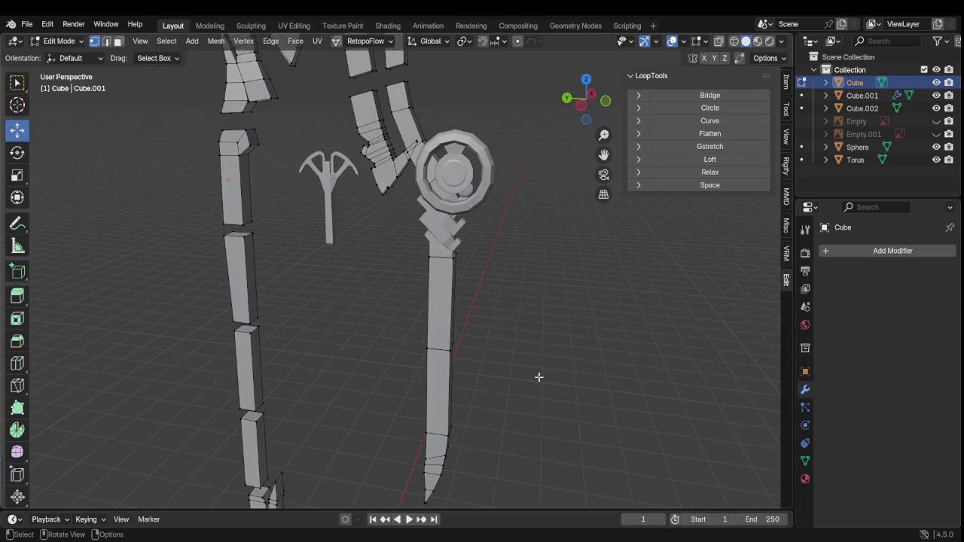
{"action": "key", "text": "Tab"}
{"action": "key", "text": "Tab"}
{"action": "mouse_move", "coordinate": [530, 341]}
{"action": "middle_mouse_down"}
{"action": "mouse_move", "coordinate": [532, 377]}
{"action": "mouse_move", "coordinate": [559, 392]}
{"action": "mouse_move", "coordinate": [541, 375]}
{"action": "mouse_move", "coordinate": [609, 344]}
{"action": "mouse_move", "coordinate": [743, 351]}
{"action": "mouse_move", "coordinate": [441, 321]}
{"action": "mouse_move", "coordinate": [776, 384]}
{"action": "mouse_move", "coordinate": [474, 325]}
{"action": "mouse_move", "coordinate": [493, 226]}
{"action": "middle_mouse_up"}
{"action": "scroll", "coordinate": [493, 226], "scroll_direction": "up", "scroll_amount": 5}
{"action": "scroll", "coordinate": [499, 232], "scroll_direction": "up", "scroll_amount": 1}
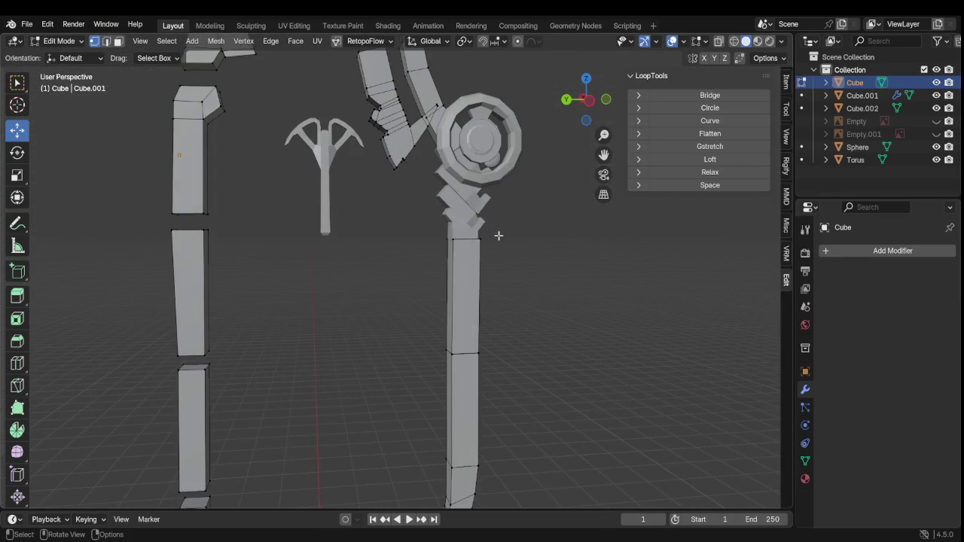
{"action": "scroll", "coordinate": [474, 240], "scroll_direction": "down", "scroll_amount": 4}
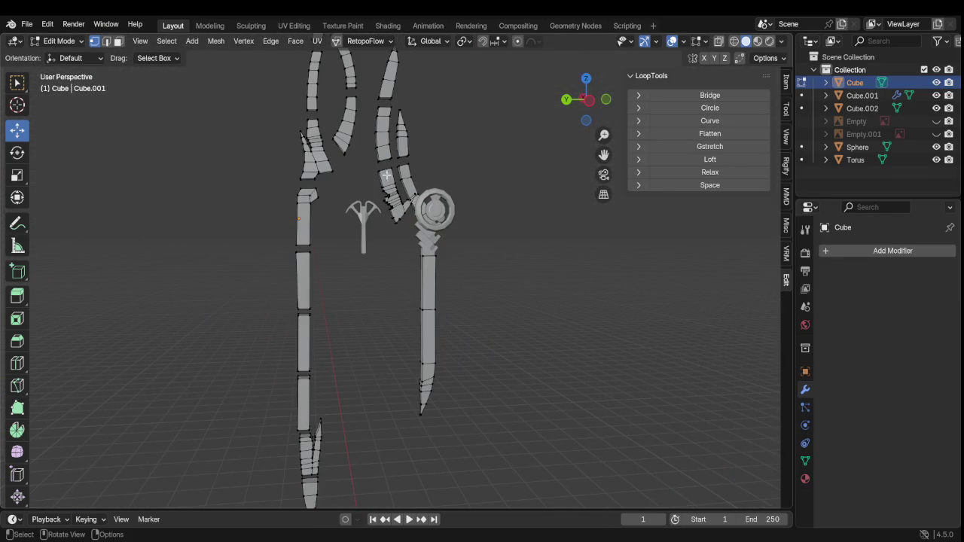
{"action": "scroll", "coordinate": [387, 177], "scroll_direction": "up", "scroll_amount": 2}
{"action": "middle_click_drag", "start_coordinate": [387, 176], "coordinate": [450, 269]}
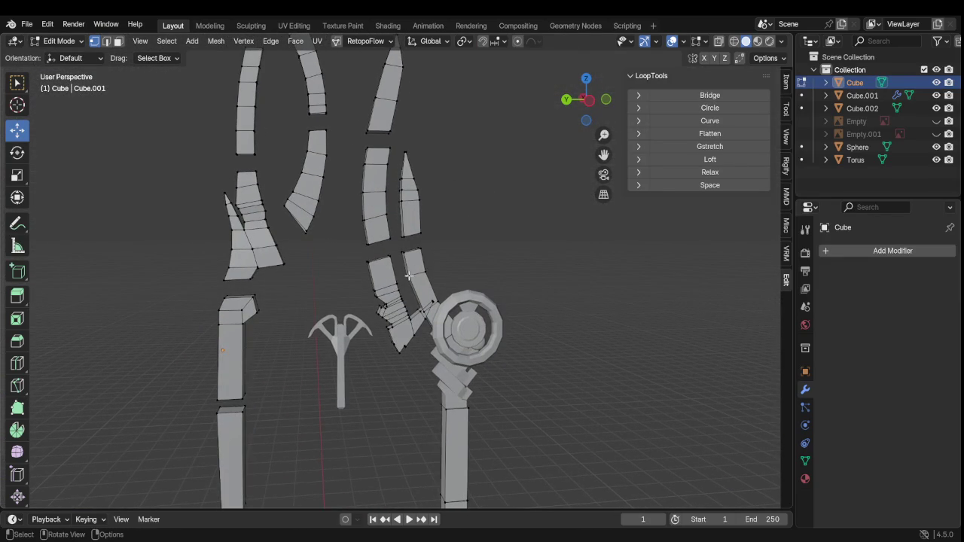
{"action": "scroll", "coordinate": [460, 294], "scroll_direction": "down", "scroll_amount": 2}
{"action": "mouse_move", "coordinate": [466, 305]}
{"action": "middle_mouse_down"}
{"action": "mouse_move", "coordinate": [357, 281]}
{"action": "mouse_move", "coordinate": [358, 263]}
{"action": "middle_mouse_up"}
Select the small blade spike and lower it 0.1809 m along Z in Left Orthographic view
{"action": "key", "text": "Tab"}
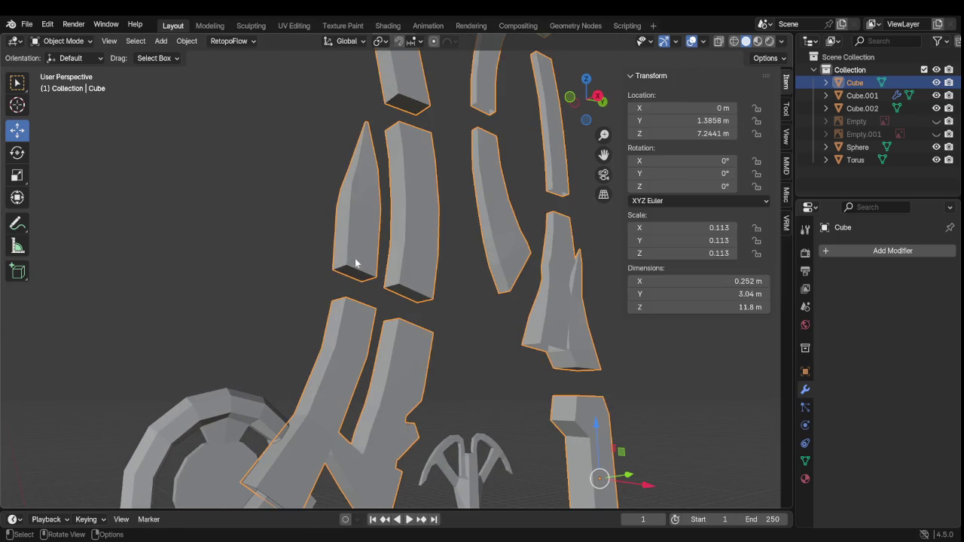
{"action": "key", "text": "Tab"}
{"action": "key", "text": "l"}
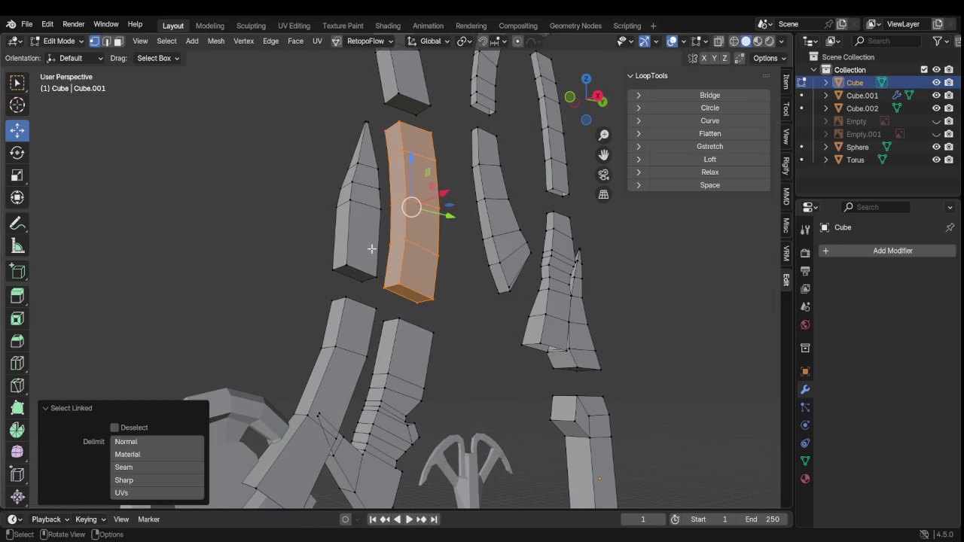
{"action": "left_click", "coordinate": [478, 352]}
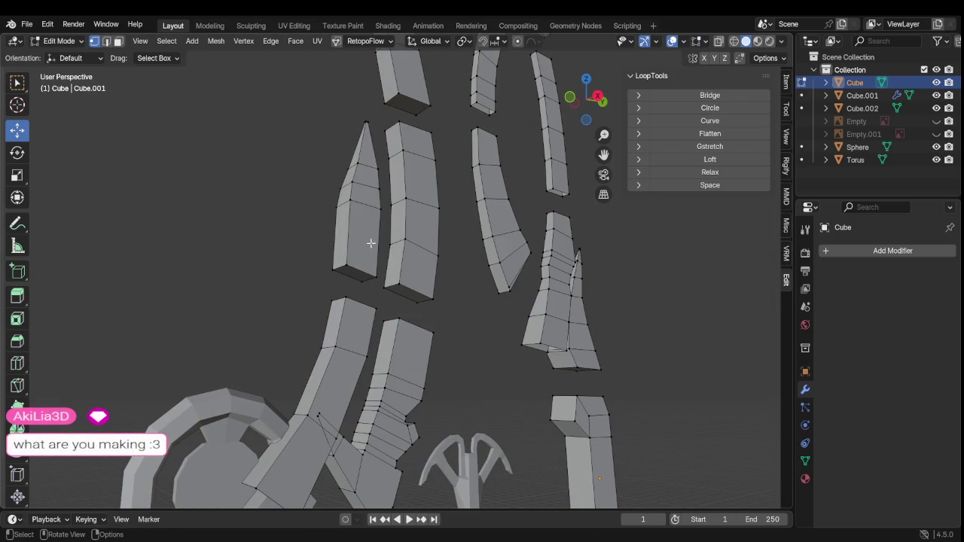
{"action": "key", "text": "l"}
{"action": "middle_click_drag", "start_coordinate": [389, 204], "coordinate": [404, 169]}
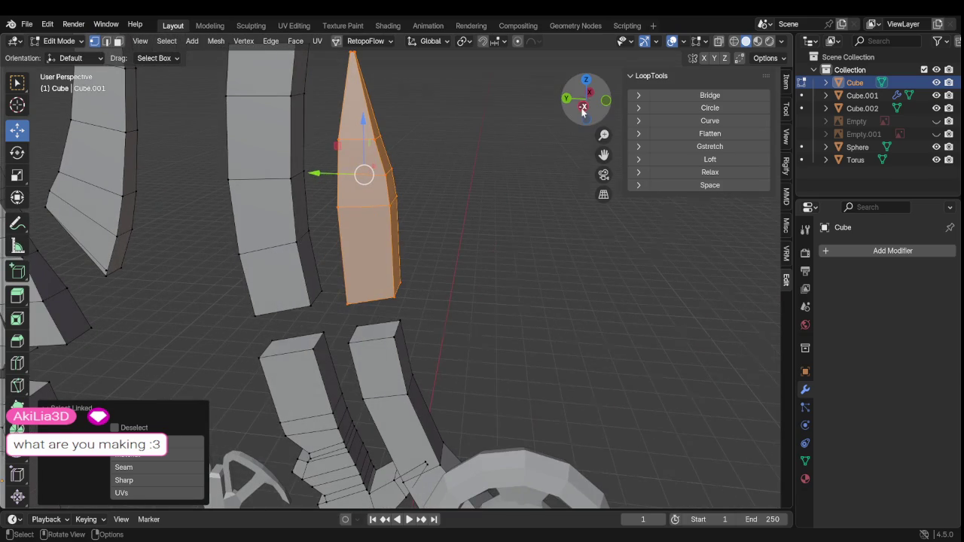
{"action": "left_click", "coordinate": [583, 106]}
{"action": "key", "text": "g"}
{"action": "key", "text": "z"}
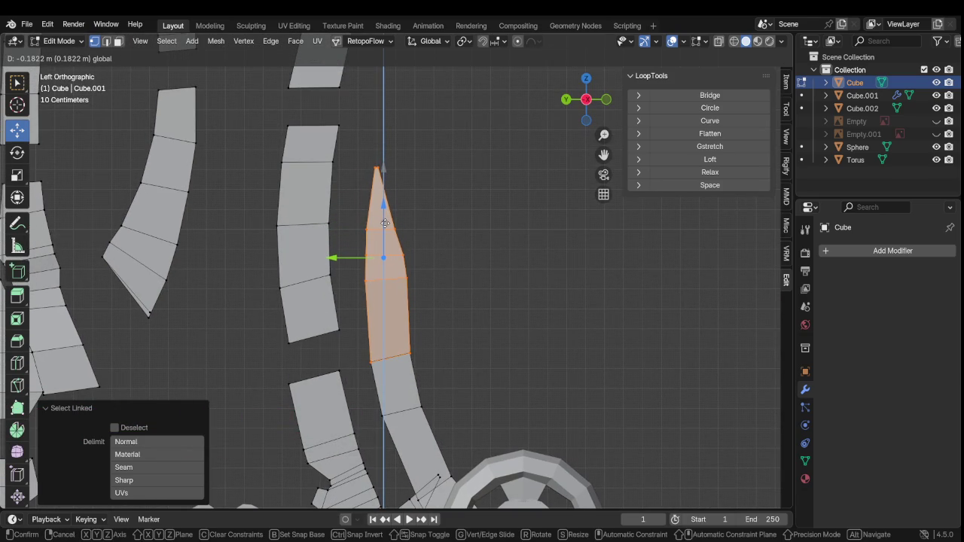
{"action": "left_click", "coordinate": [385, 223]}
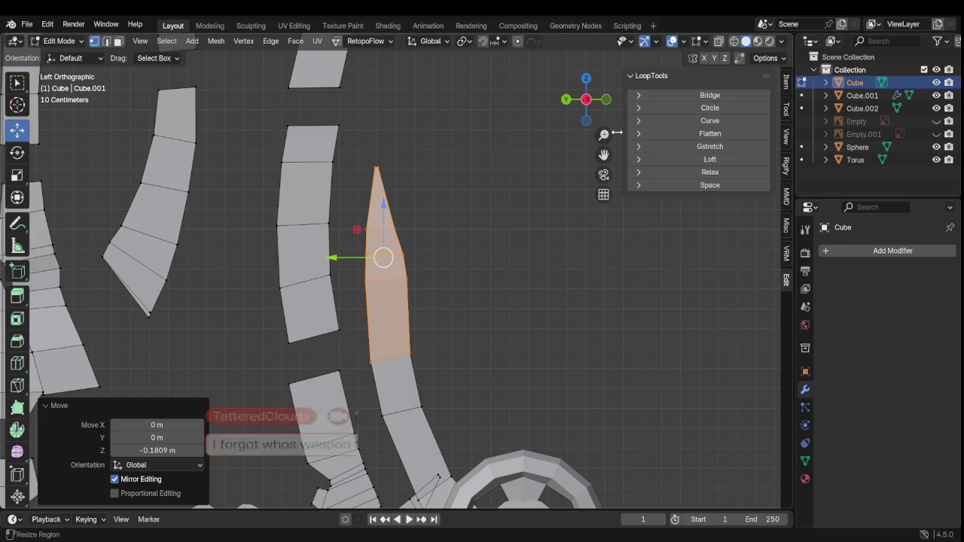
{"action": "mouse_move", "coordinate": [545, 220]}
{"action": "middle_mouse_down"}
{"action": "mouse_move", "coordinate": [240, 289]}
{"action": "mouse_move", "coordinate": [554, 329]}
{"action": "middle_mouse_up"}
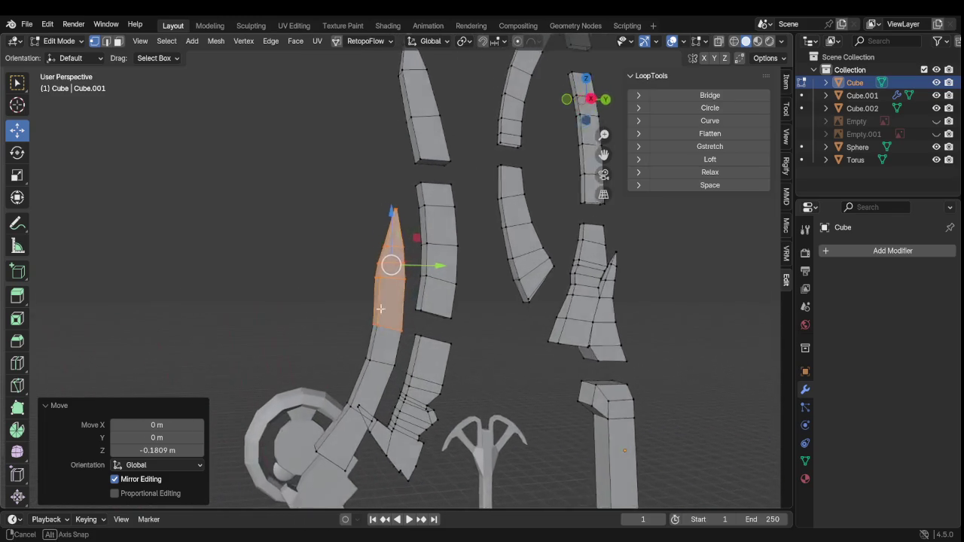
{"action": "scroll", "coordinate": [554, 329], "scroll_direction": "down", "scroll_amount": 3}
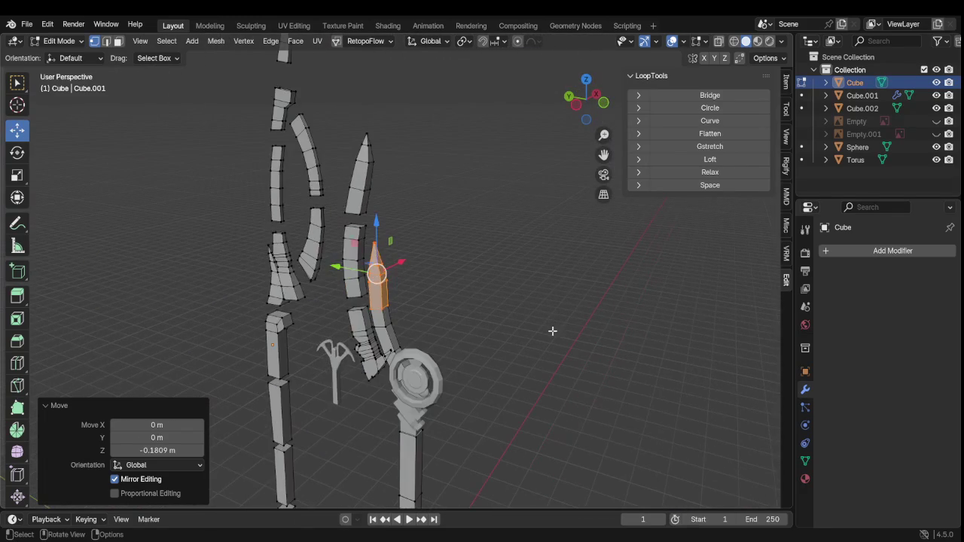
{"action": "scroll", "coordinate": [553, 329], "scroll_direction": "down", "scroll_amount": 2}
{"action": "scroll", "coordinate": [554, 330], "scroll_direction": "down", "scroll_amount": 2}
{"action": "scroll", "coordinate": [484, 343], "scroll_direction": "up", "scroll_amount": 3}
{"action": "scroll", "coordinate": [482, 340], "scroll_direction": "down", "scroll_amount": 3}
{"action": "mouse_move", "coordinate": [431, 349]}
{"action": "middle_mouse_down"}
{"action": "mouse_move", "coordinate": [483, 301]}
{"action": "mouse_move", "coordinate": [472, 303]}
{"action": "middle_mouse_up"}
{"action": "scroll", "coordinate": [373, 309], "scroll_direction": "up", "scroll_amount": 2}
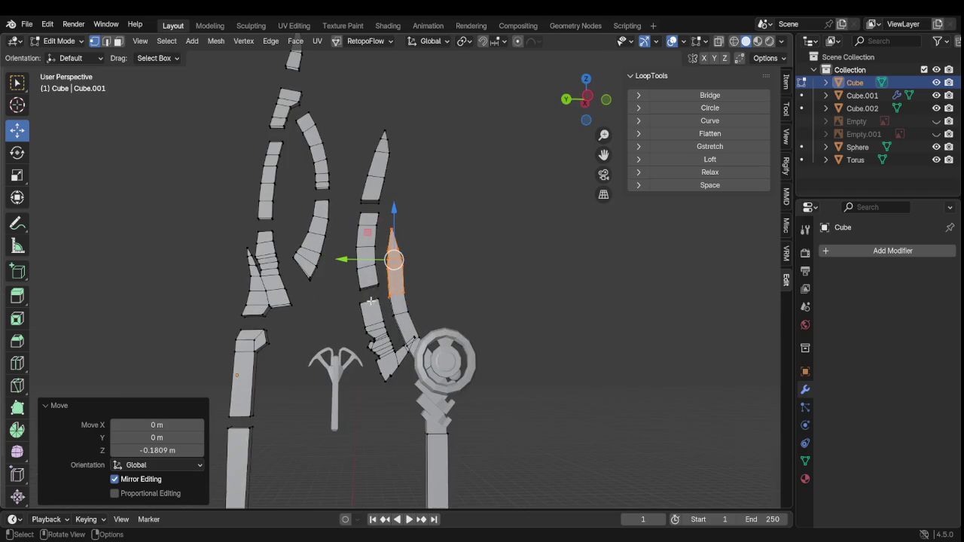
{"action": "scroll", "coordinate": [406, 287], "scroll_direction": "down", "scroll_amount": 2}
{"action": "scroll", "coordinate": [406, 289], "scroll_direction": "down", "scroll_amount": 3}
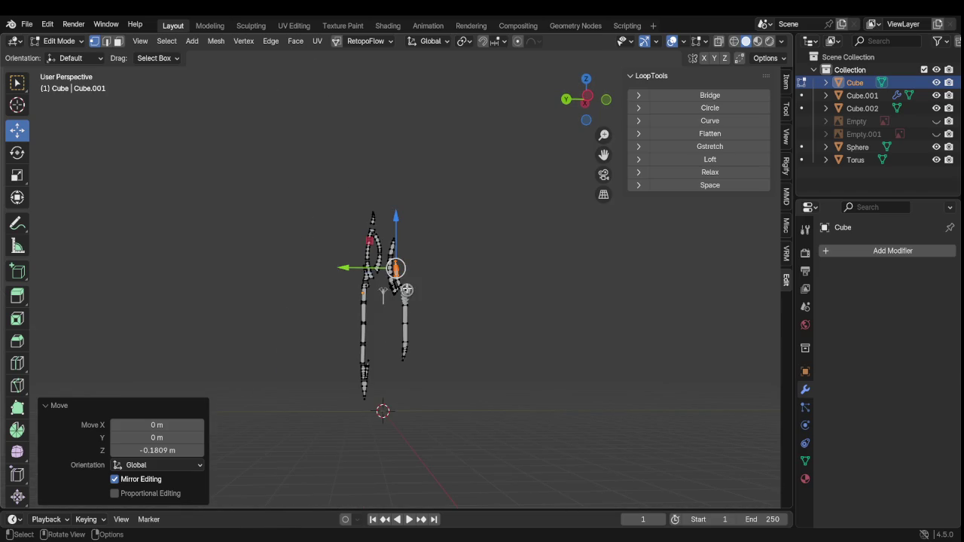
{"action": "scroll", "coordinate": [379, 253], "scroll_direction": "up", "scroll_amount": 3}
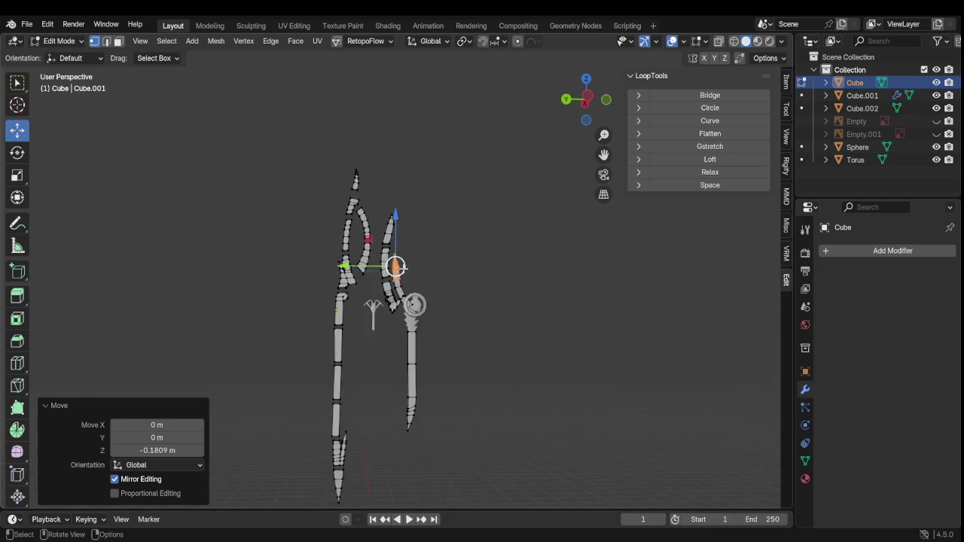
{"action": "scroll", "coordinate": [377, 271], "scroll_direction": "up", "scroll_amount": 5}
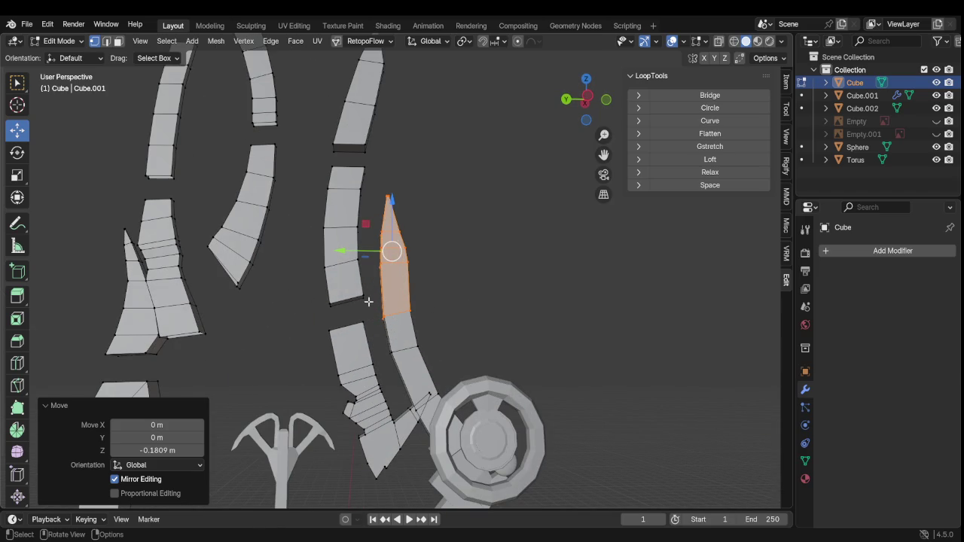
{"action": "key", "text": "Tab"}
{"action": "key", "text": "Tab"}
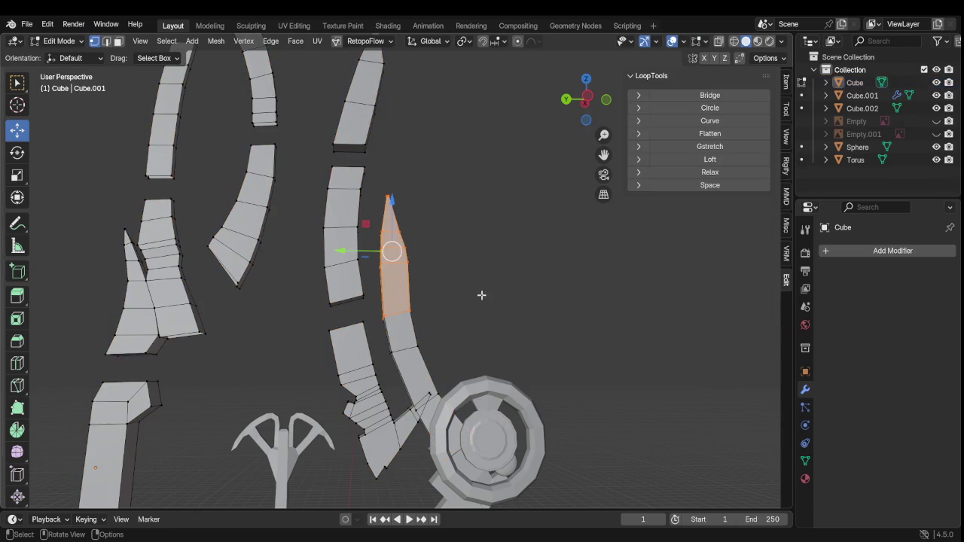
Select the curved blade segment and move it down to close the gap below
{"action": "key", "text": "alt+a"}
{"action": "key", "text": "l"}
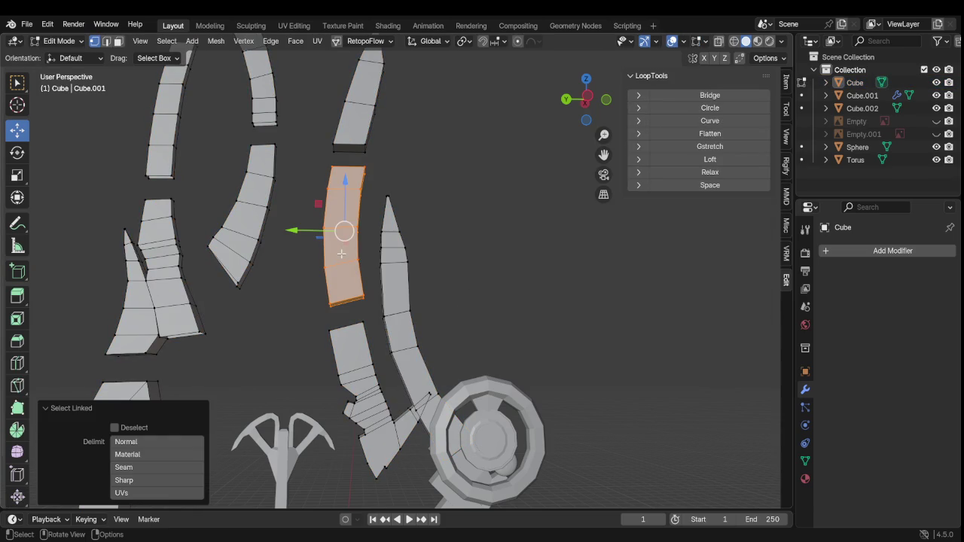
{"action": "scroll", "coordinate": [346, 264], "scroll_direction": "up", "scroll_amount": 3}
{"action": "middle_click_drag", "start_coordinate": [346, 263], "coordinate": [355, 269]}
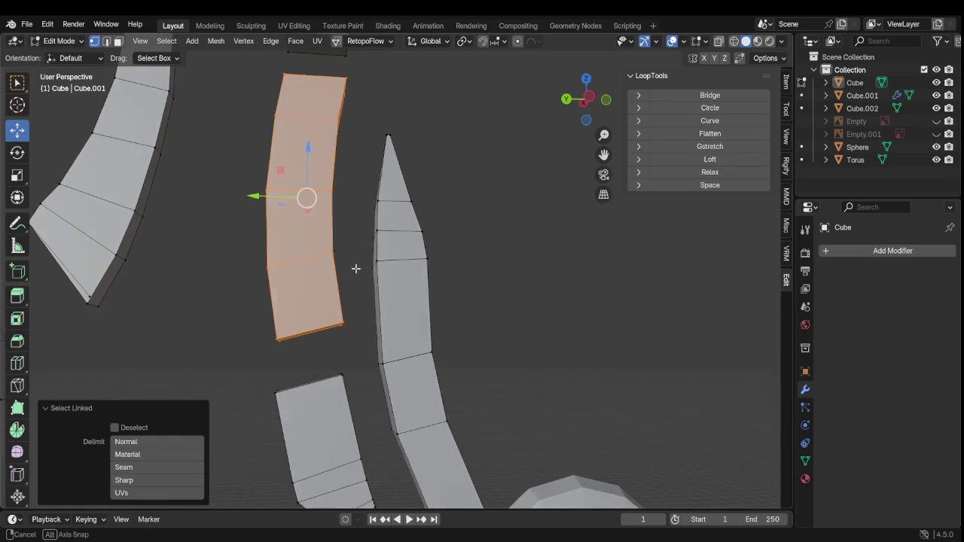
{"action": "key", "text": "g"}
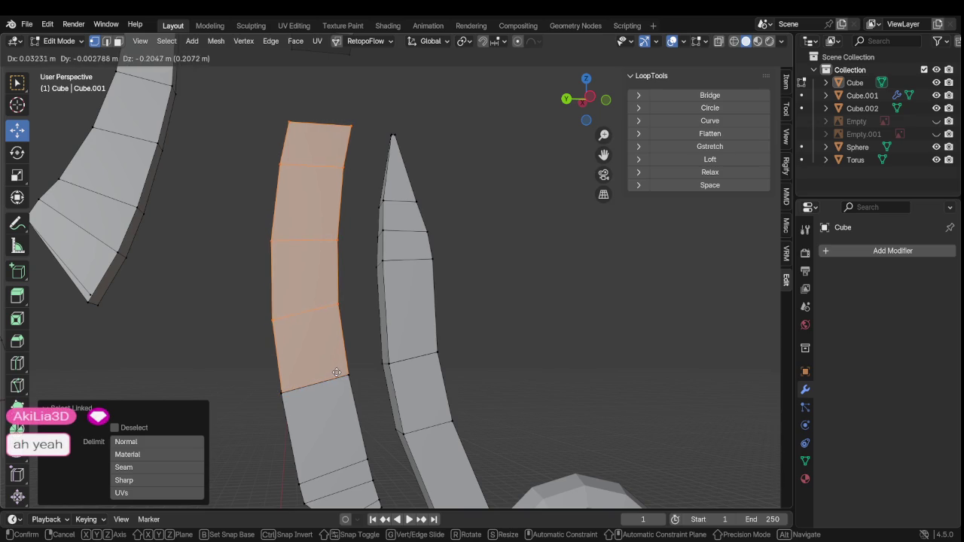
{"action": "left_click", "coordinate": [335, 374]}
{"action": "mouse_move", "coordinate": [335, 374]}
{"action": "middle_mouse_down"}
{"action": "mouse_move", "coordinate": [213, 374]}
{"action": "mouse_move", "coordinate": [239, 402]}
{"action": "mouse_move", "coordinate": [248, 392]}
{"action": "middle_mouse_up"}
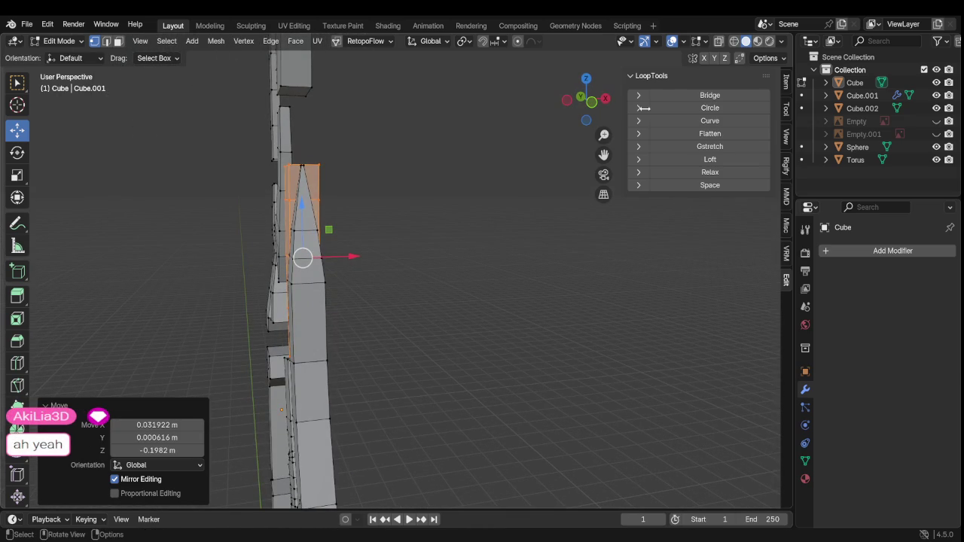
With X-ray on in Front view, shift the blade segment -0.029711 m along X
{"action": "left_click", "coordinate": [719, 41]}
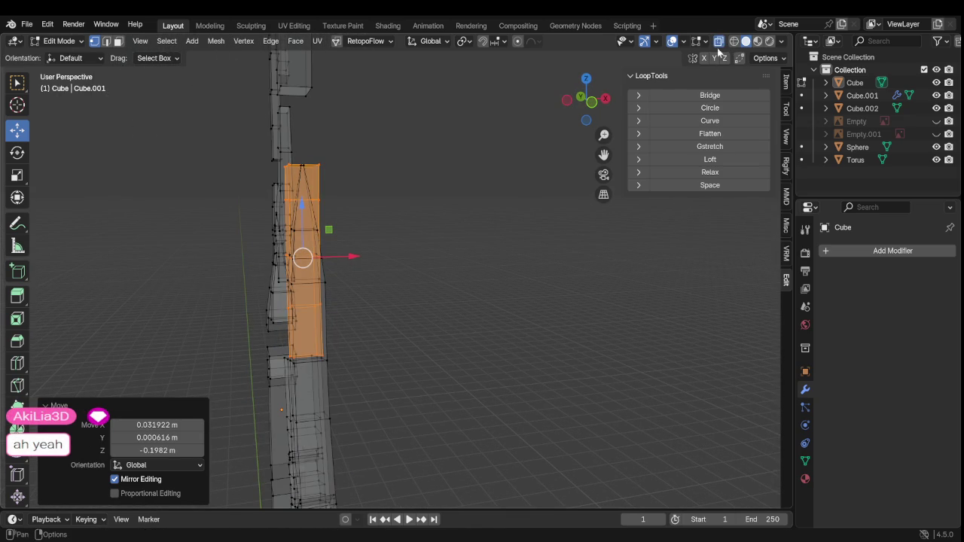
{"action": "left_click", "coordinate": [581, 97]}
{"action": "scroll", "coordinate": [365, 256], "scroll_direction": "up", "scroll_amount": 3}
{"action": "scroll", "coordinate": [331, 287], "scroll_direction": "down", "scroll_amount": 2}
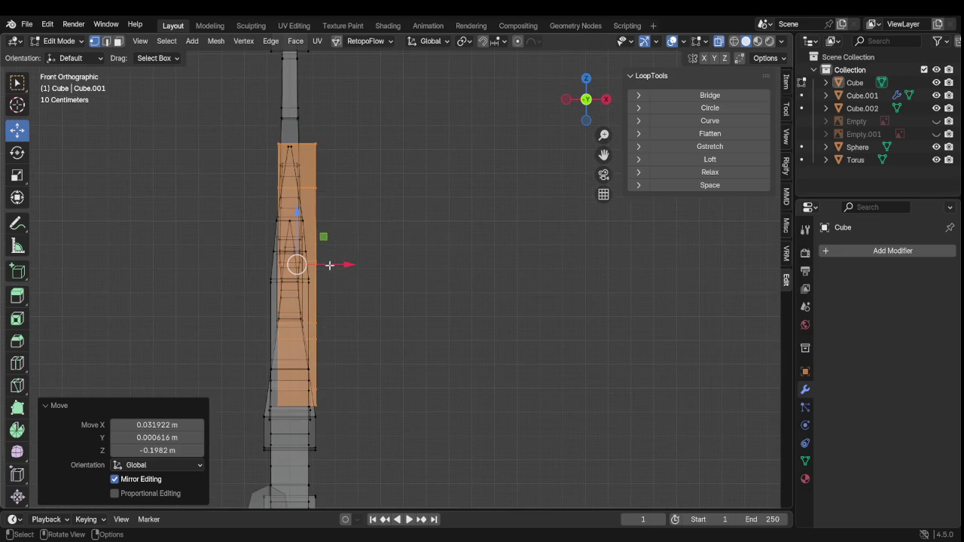
{"action": "key", "text": "g"}
{"action": "key", "text": "x"}
{"action": "left_click", "coordinate": [312, 271]}
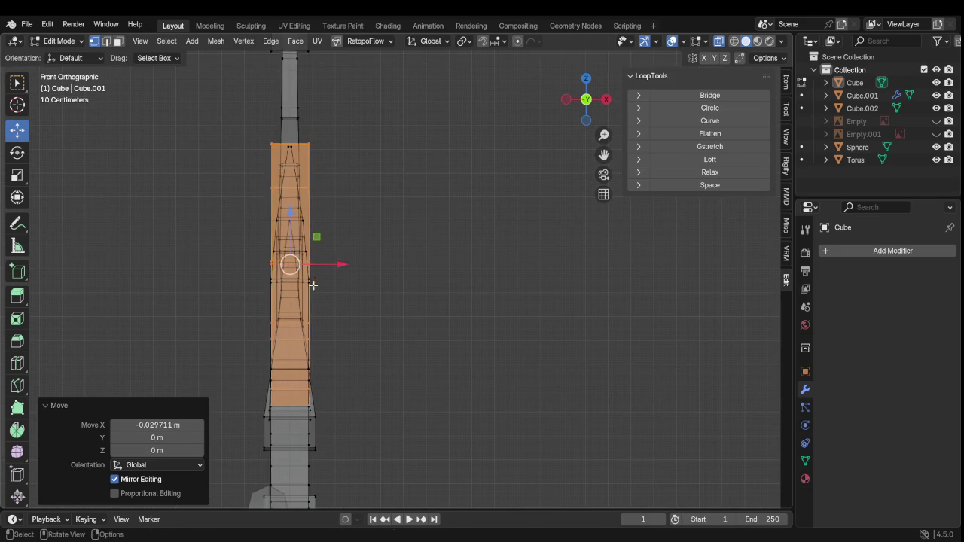
{"action": "mouse_move", "coordinate": [312, 280]}
{"action": "middle_mouse_down"}
{"action": "mouse_move", "coordinate": [383, 340]}
{"action": "mouse_move", "coordinate": [430, 349]}
{"action": "mouse_move", "coordinate": [450, 339]}
{"action": "middle_mouse_up"}
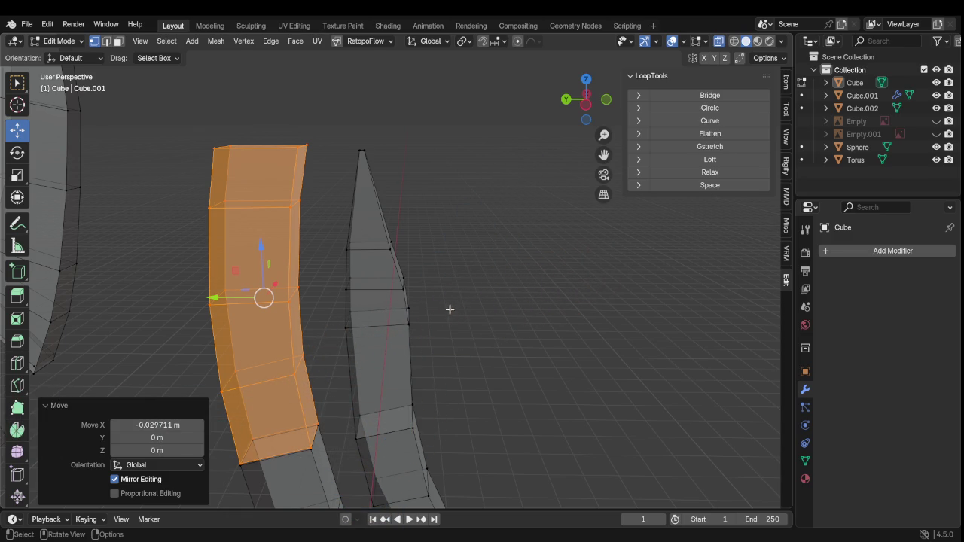
Edit all objects together and select the pointed tip piece, centring the view on it
{"action": "scroll", "coordinate": [445, 309], "scroll_direction": "down", "scroll_amount": 6}
{"action": "scroll", "coordinate": [411, 312], "scroll_direction": "down", "scroll_amount": 3}
{"action": "scroll", "coordinate": [406, 321], "scroll_direction": "up", "scroll_amount": 5}
{"action": "mouse_move", "coordinate": [406, 324]}
{"action": "middle_mouse_down"}
{"action": "mouse_move", "coordinate": [592, 339]}
{"action": "mouse_move", "coordinate": [581, 312]}
{"action": "mouse_move", "coordinate": [493, 333]}
{"action": "mouse_move", "coordinate": [472, 271]}
{"action": "middle_mouse_up"}
{"action": "key", "text": "Tab"}
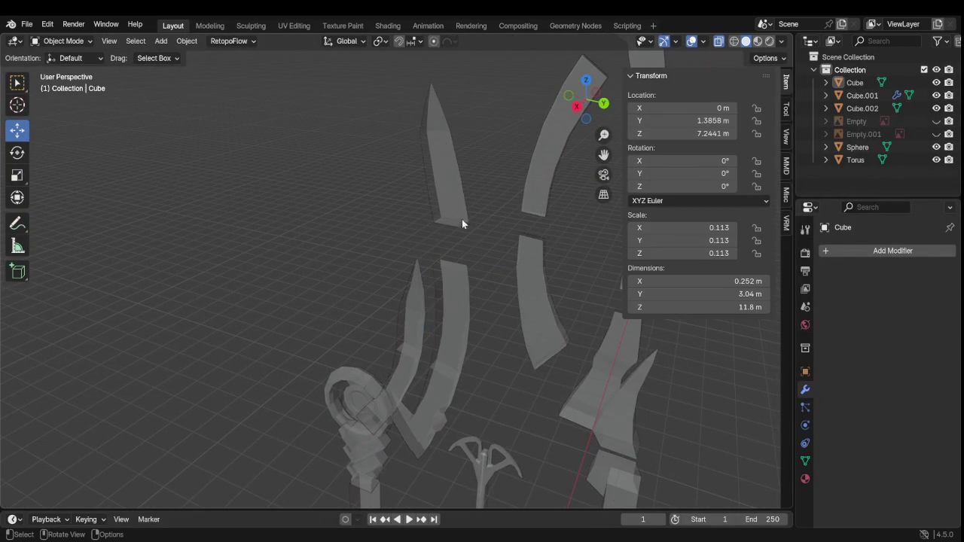
{"action": "key", "text": "a"}
{"action": "key", "text": "Tab"}
{"action": "left_click", "coordinate": [328, 198]}
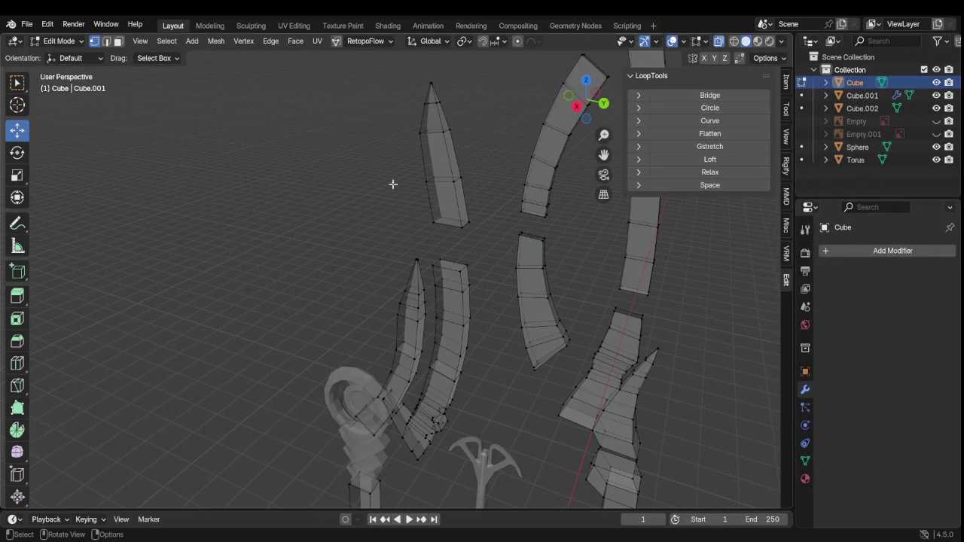
{"action": "key", "text": "l"}
{"action": "key", "text": "KP_Decimal"}
In Right Orthographic view, lower the tip 0.38183 m along Z onto the curved blade strip
{"action": "mouse_move", "coordinate": [441, 238]}
{"action": "middle_mouse_down"}
{"action": "mouse_move", "coordinate": [415, 319]}
{"action": "mouse_move", "coordinate": [457, 209]}
{"action": "mouse_move", "coordinate": [527, 150]}
{"action": "middle_mouse_up"}
{"action": "left_click", "coordinate": [592, 96]}
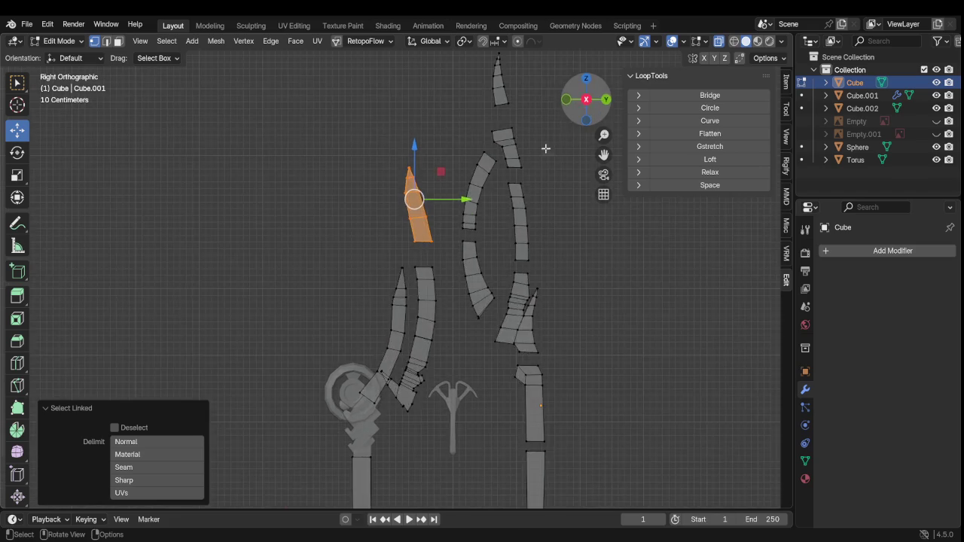
{"action": "scroll", "coordinate": [502, 189], "scroll_direction": "up", "scroll_amount": 3}
{"action": "scroll", "coordinate": [426, 256], "scroll_direction": "up", "scroll_amount": 1}
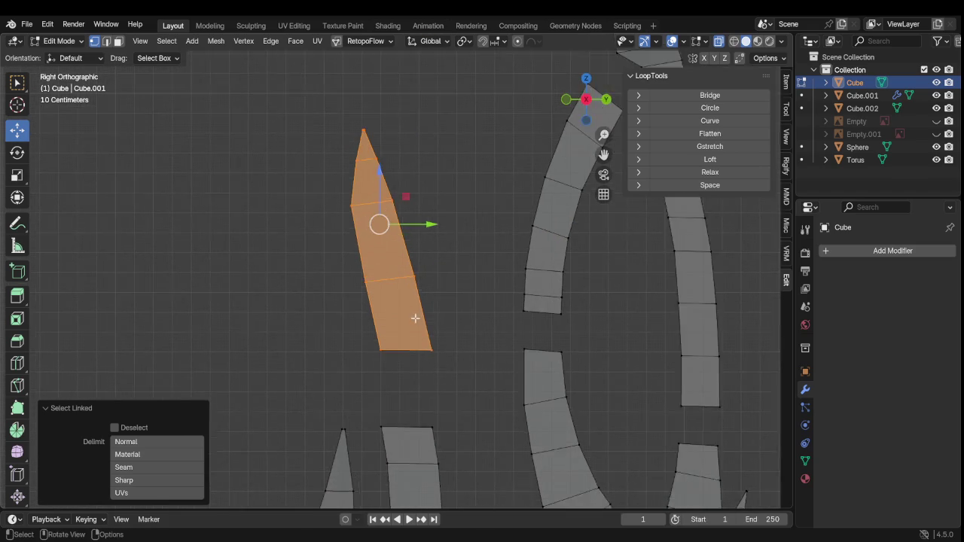
{"action": "scroll", "coordinate": [414, 286], "scroll_direction": "up", "scroll_amount": 3}
{"action": "middle_click_drag", "start_coordinate": [410, 188], "coordinate": [399, 136], "text": "shift"}
{"action": "left_click_drag", "start_coordinate": [388, 132], "coordinate": [405, 229]}
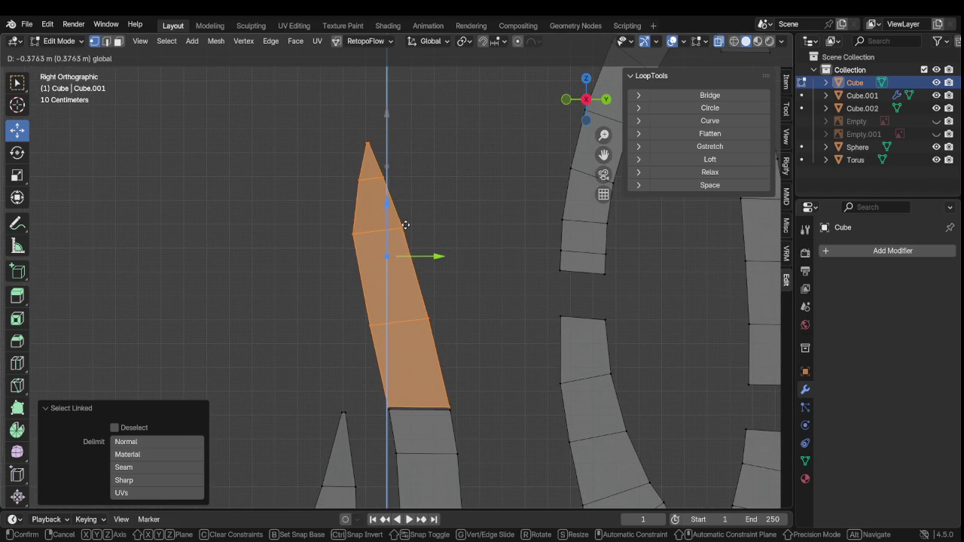
{"action": "left_click_drag", "start_coordinate": [406, 229], "coordinate": [407, 228]}
{"action": "scroll", "coordinate": [430, 237], "scroll_direction": "down", "scroll_amount": 2}
{"action": "scroll", "coordinate": [430, 237], "scroll_direction": "down", "scroll_amount": 3}
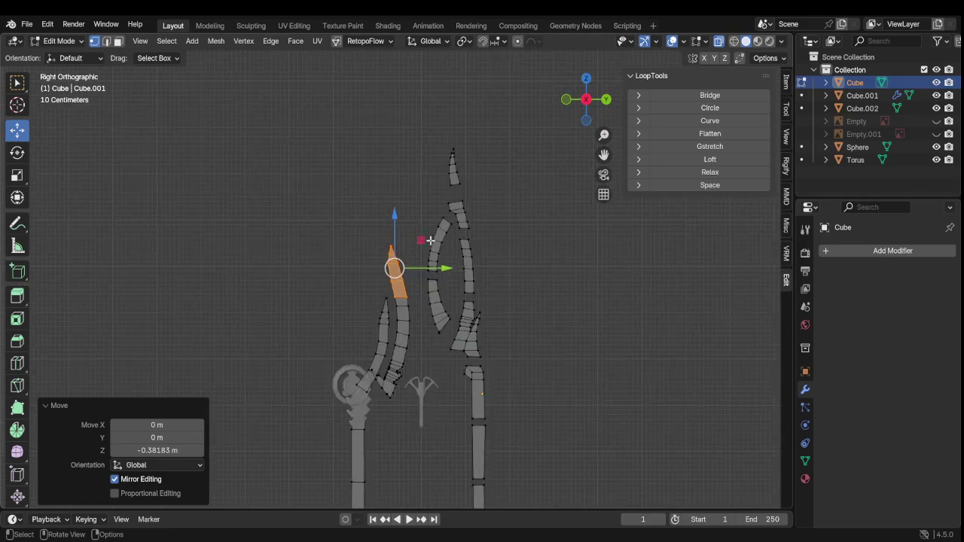
Orbit and zoom out to review the whole model and the handle's lower end
{"action": "middle_click_drag", "start_coordinate": [430, 238], "coordinate": [494, 340]}
{"action": "scroll", "coordinate": [494, 339], "scroll_direction": "up", "scroll_amount": 3}
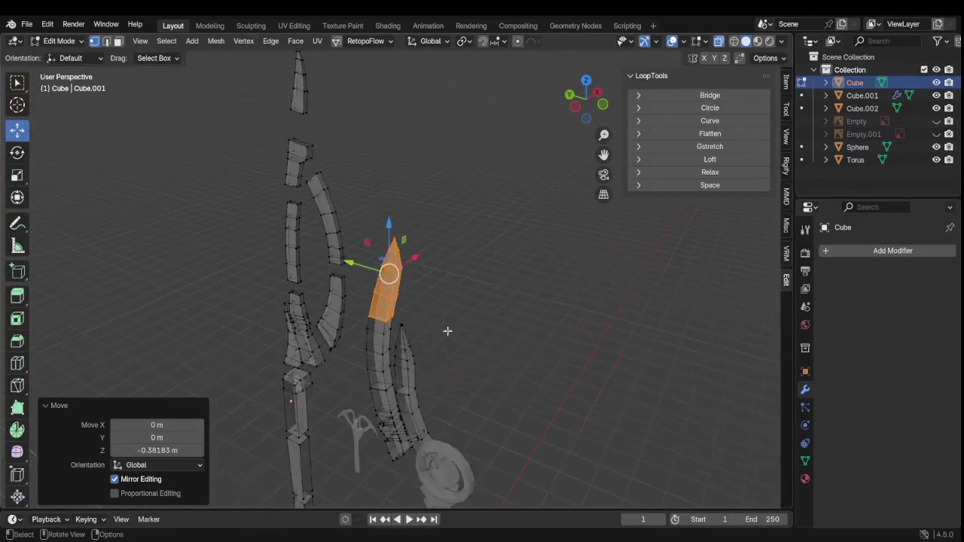
{"action": "scroll", "coordinate": [432, 329], "scroll_direction": "down", "scroll_amount": 3}
{"action": "mouse_move", "coordinate": [433, 329]}
{"action": "middle_mouse_down"}
{"action": "mouse_move", "coordinate": [475, 325]}
{"action": "mouse_move", "coordinate": [471, 310]}
{"action": "middle_mouse_up"}
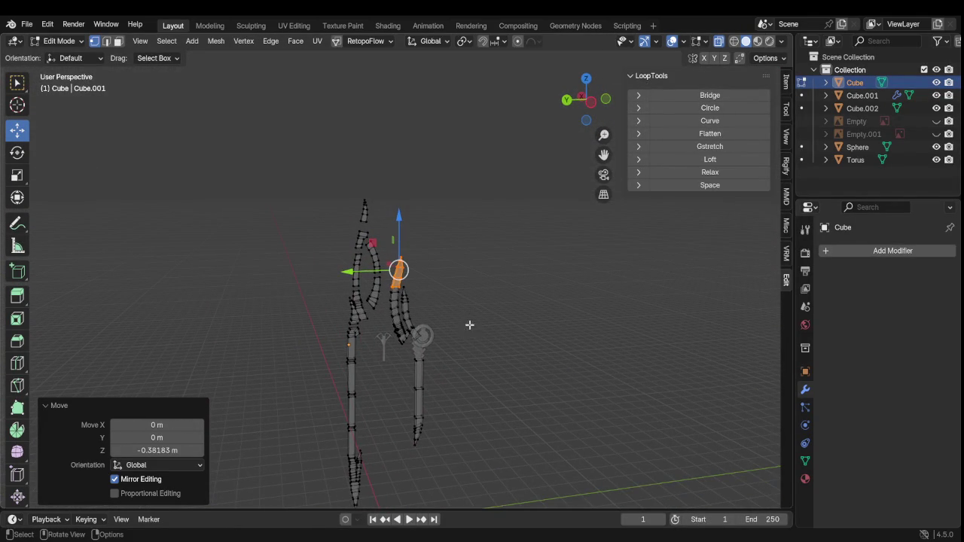
{"action": "middle_click_drag", "start_coordinate": [472, 309], "coordinate": [469, 244]}
{"action": "scroll", "coordinate": [463, 278], "scroll_direction": "up", "scroll_amount": 6}
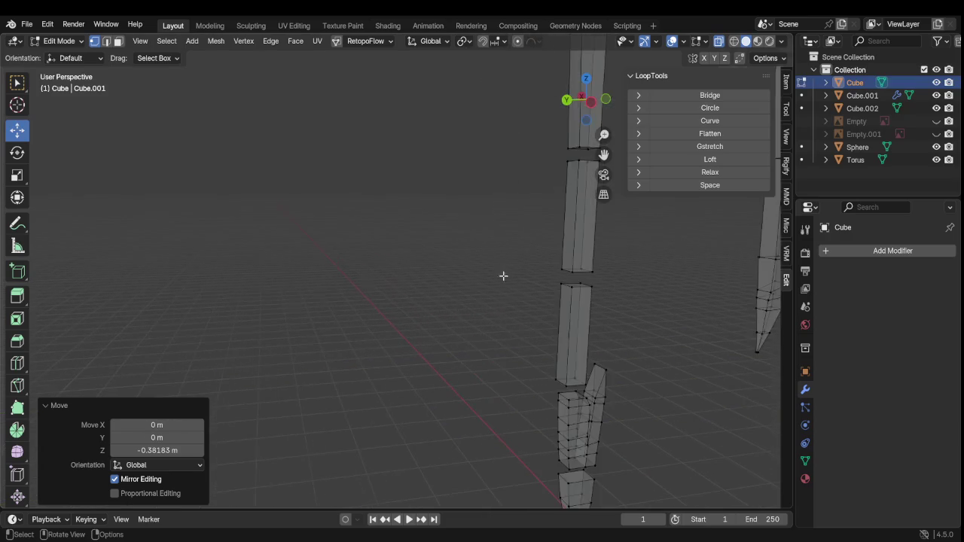
{"action": "middle_click_drag", "start_coordinate": [499, 278], "coordinate": [471, 206], "text": "shift"}
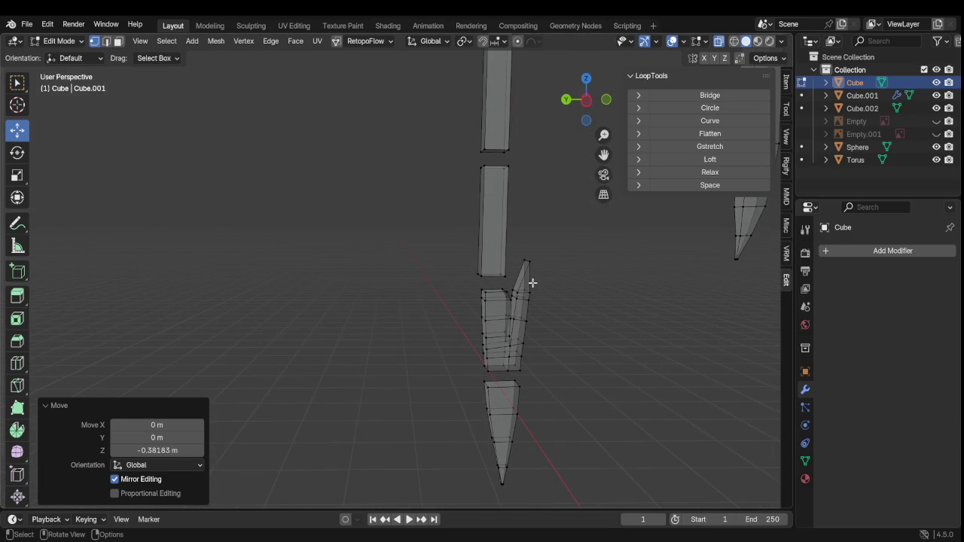
{"action": "scroll", "coordinate": [577, 340], "scroll_direction": "down", "scroll_amount": 2}
{"action": "scroll", "coordinate": [576, 347], "scroll_direction": "down", "scroll_amount": 2}
{"action": "scroll", "coordinate": [575, 346], "scroll_direction": "down", "scroll_amount": 1}
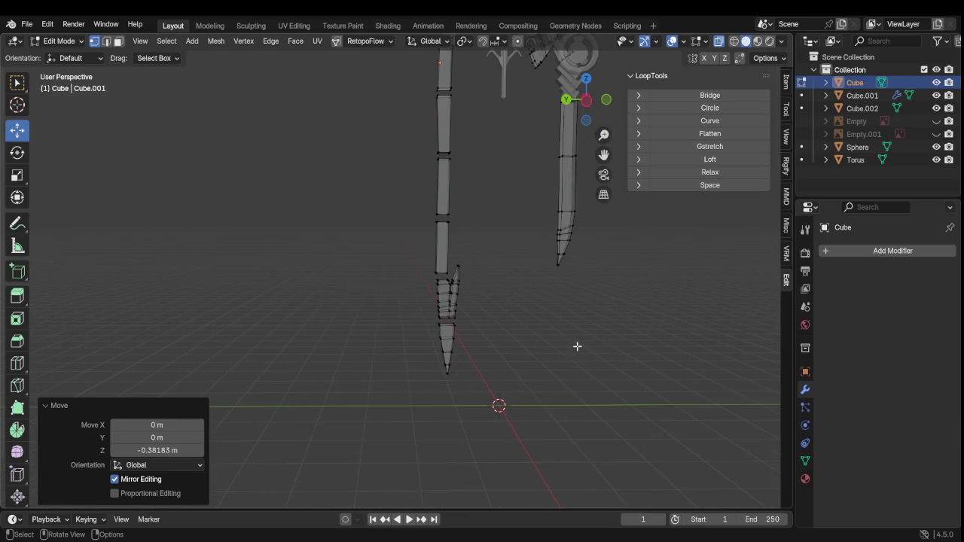
{"action": "scroll", "coordinate": [573, 334], "scroll_direction": "down", "scroll_amount": 2}
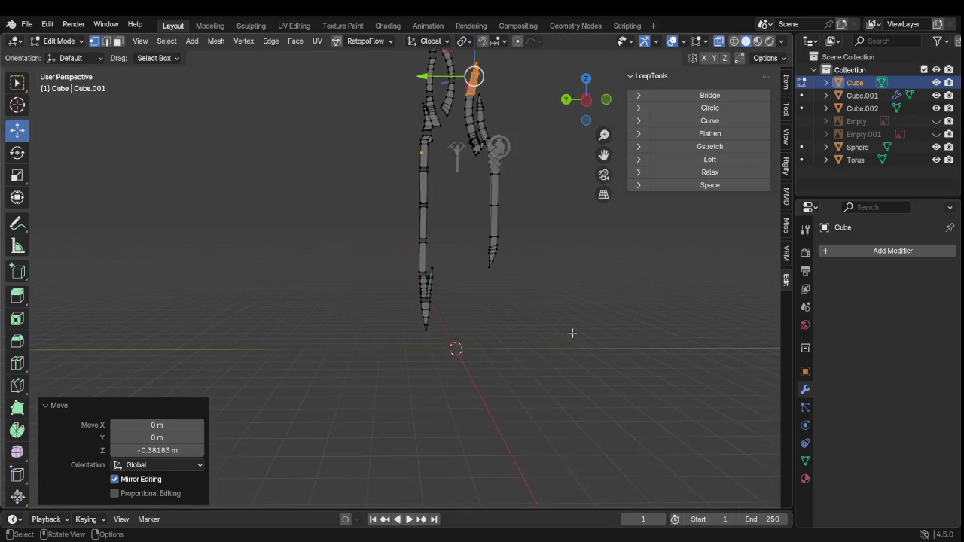
{"action": "scroll", "coordinate": [504, 260], "scroll_direction": "down", "scroll_amount": 1}
Orbit closely around the lowered tip joint and recentre on the handle pieces
{"action": "middle_click_drag", "start_coordinate": [504, 261], "coordinate": [500, 347], "text": "shift"}
{"action": "scroll", "coordinate": [521, 313], "scroll_direction": "up", "scroll_amount": 3}
{"action": "scroll", "coordinate": [521, 314], "scroll_direction": "up", "scroll_amount": 3}
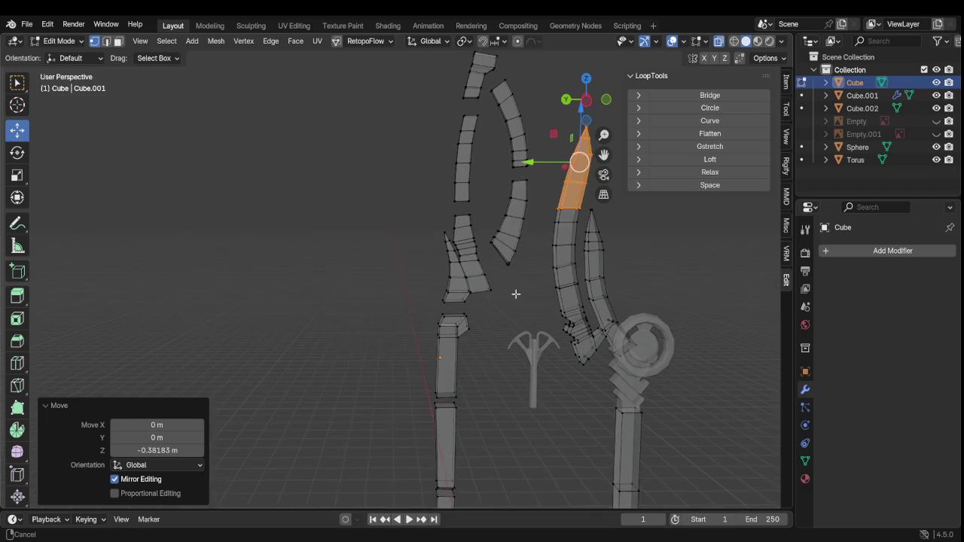
{"action": "middle_click_drag", "start_coordinate": [517, 291], "coordinate": [460, 282]}
{"action": "mouse_move", "coordinate": [506, 308]}
{"action": "middle_mouse_down"}
{"action": "mouse_move", "coordinate": [440, 304]}
{"action": "mouse_move", "coordinate": [445, 348]}
{"action": "middle_mouse_up"}
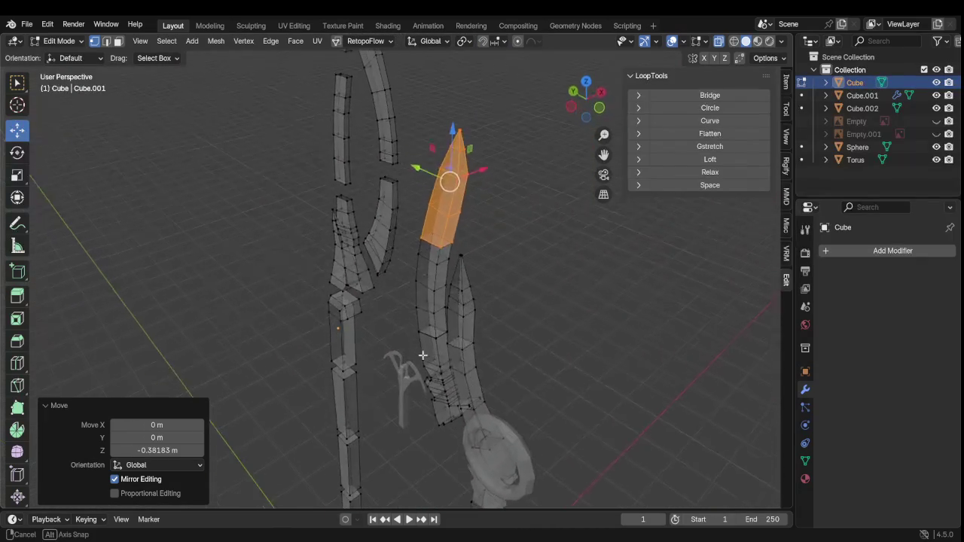
{"action": "mouse_move", "coordinate": [444, 348]}
{"action": "middle_mouse_down"}
{"action": "mouse_move", "coordinate": [452, 344]}
{"action": "mouse_move", "coordinate": [233, 331]}
{"action": "mouse_move", "coordinate": [441, 338]}
{"action": "middle_mouse_up"}
{"action": "scroll", "coordinate": [465, 348], "scroll_direction": "down", "scroll_amount": 2}
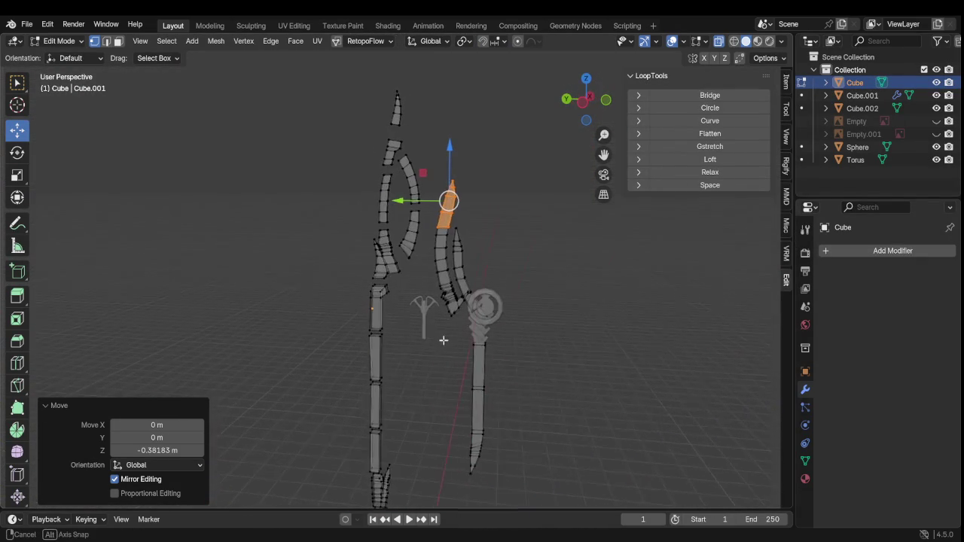
{"action": "scroll", "coordinate": [452, 363], "scroll_direction": "up", "scroll_amount": 3}
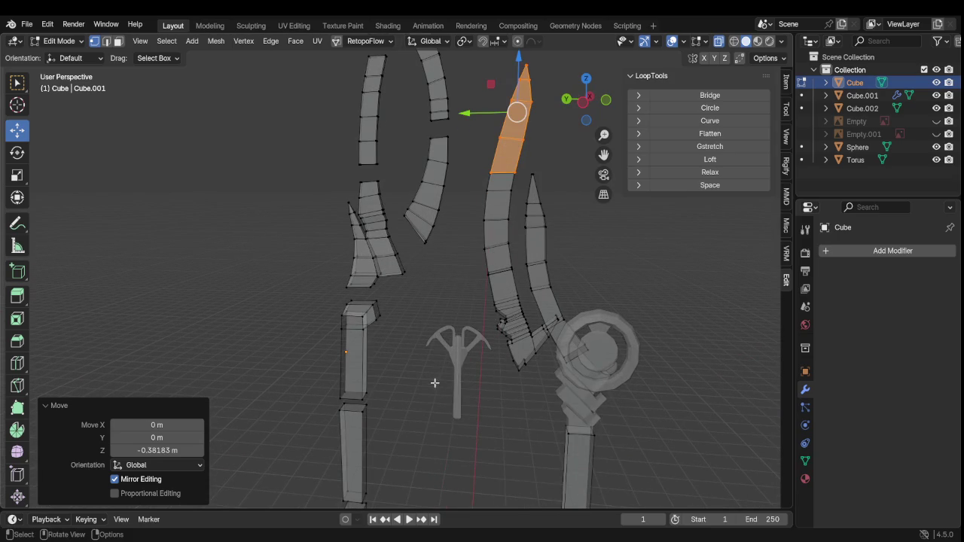
{"action": "middle_click_drag", "start_coordinate": [437, 381], "coordinate": [452, 228], "text": "shift"}
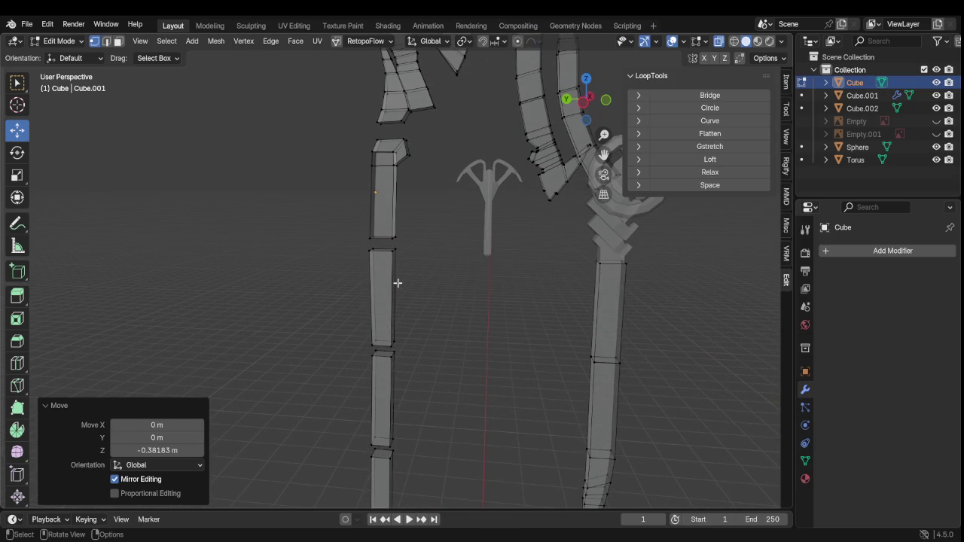
{"action": "scroll", "coordinate": [398, 286], "scroll_direction": "down", "scroll_amount": 3}
{"action": "scroll", "coordinate": [398, 304], "scroll_direction": "down", "scroll_amount": 3}
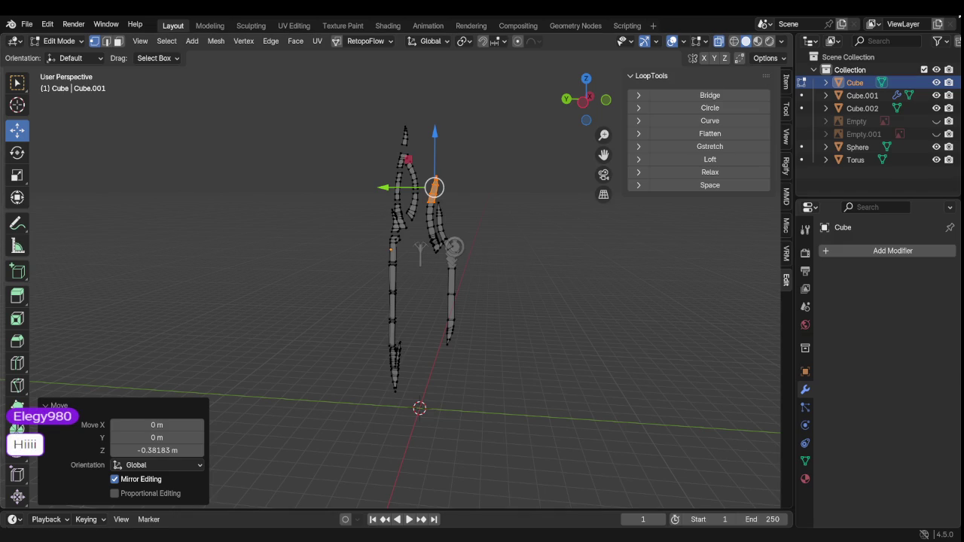
Zoom in and out on the weapon's separated handle segments
{"action": "scroll", "coordinate": [486, 173], "scroll_direction": "up", "scroll_amount": 3}
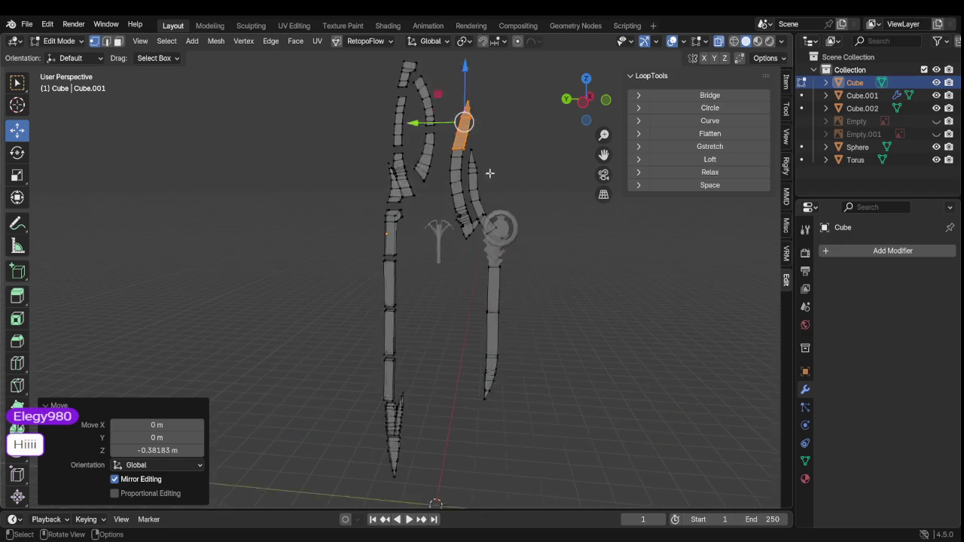
{"action": "scroll", "coordinate": [466, 175], "scroll_direction": "up", "scroll_amount": 2}
{"action": "scroll", "coordinate": [462, 171], "scroll_direction": "up", "scroll_amount": 2}
{"action": "scroll", "coordinate": [451, 170], "scroll_direction": "down", "scroll_amount": 4}
{"action": "scroll", "coordinate": [437, 173], "scroll_direction": "up", "scroll_amount": 4}
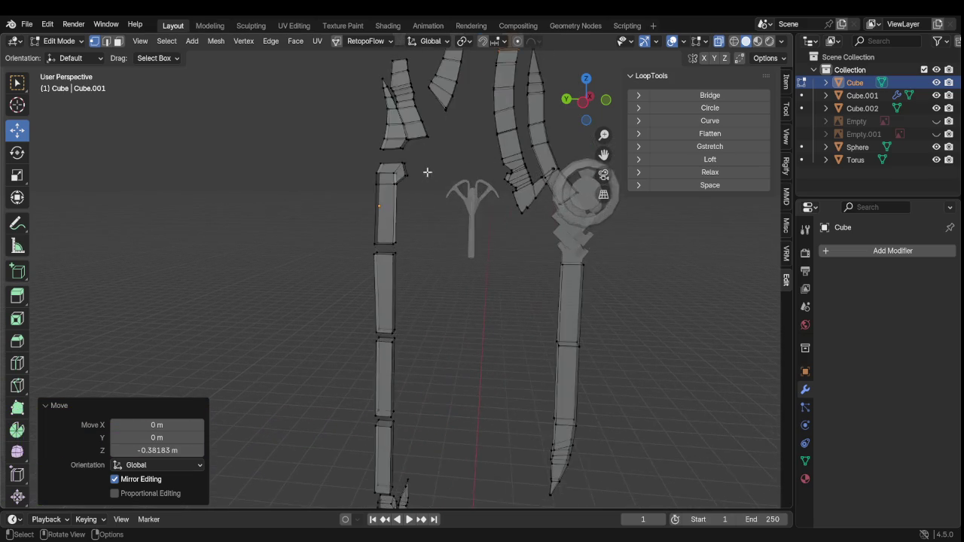
{"action": "scroll", "coordinate": [422, 196], "scroll_direction": "up", "scroll_amount": 2}
{"action": "scroll", "coordinate": [411, 180], "scroll_direction": "down", "scroll_amount": 2}
{"action": "scroll", "coordinate": [398, 154], "scroll_direction": "down", "scroll_amount": 3}
{"action": "scroll", "coordinate": [400, 155], "scroll_direction": "up", "scroll_amount": 2}
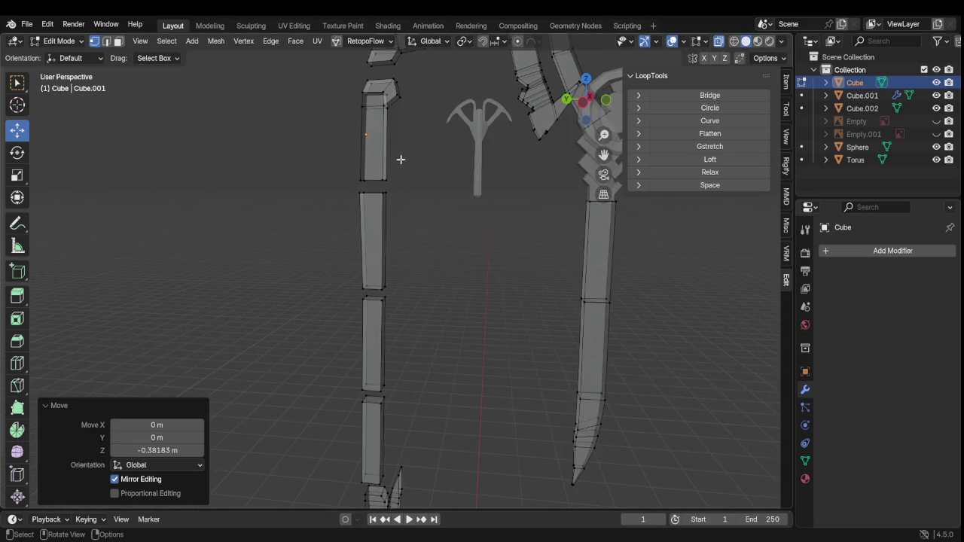
{"action": "scroll", "coordinate": [396, 160], "scroll_direction": "down", "scroll_amount": 2}
{"action": "scroll", "coordinate": [393, 164], "scroll_direction": "down", "scroll_amount": 2}
{"action": "scroll", "coordinate": [421, 192], "scroll_direction": "up", "scroll_amount": 2}
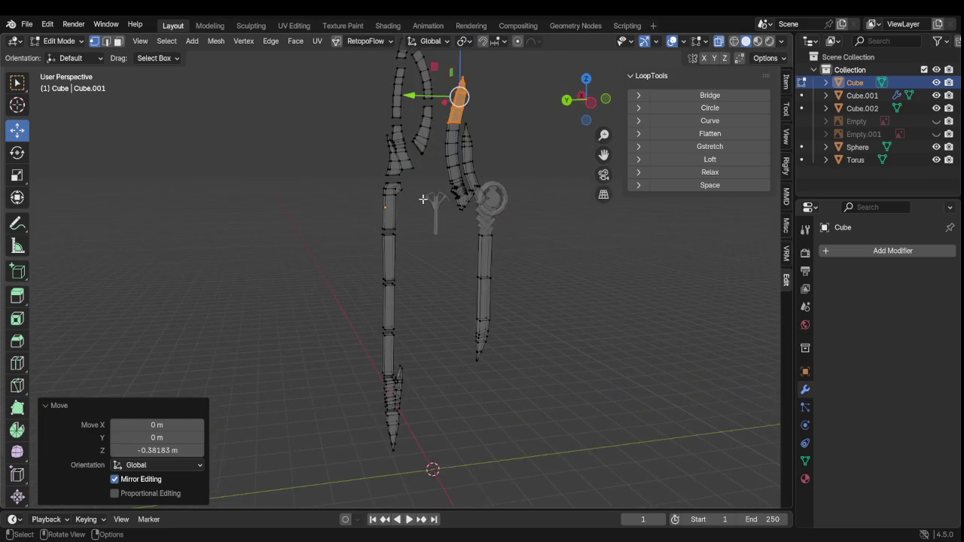
{"action": "scroll", "coordinate": [417, 200], "scroll_direction": "up", "scroll_amount": 2}
{"action": "scroll", "coordinate": [379, 203], "scroll_direction": "down", "scroll_amount": 3}
{"action": "scroll", "coordinate": [381, 263], "scroll_direction": "up", "scroll_amount": 2}
Clear the mesh selection and snap the viewport to Left Orthographic
{"action": "key", "text": "Tab"}
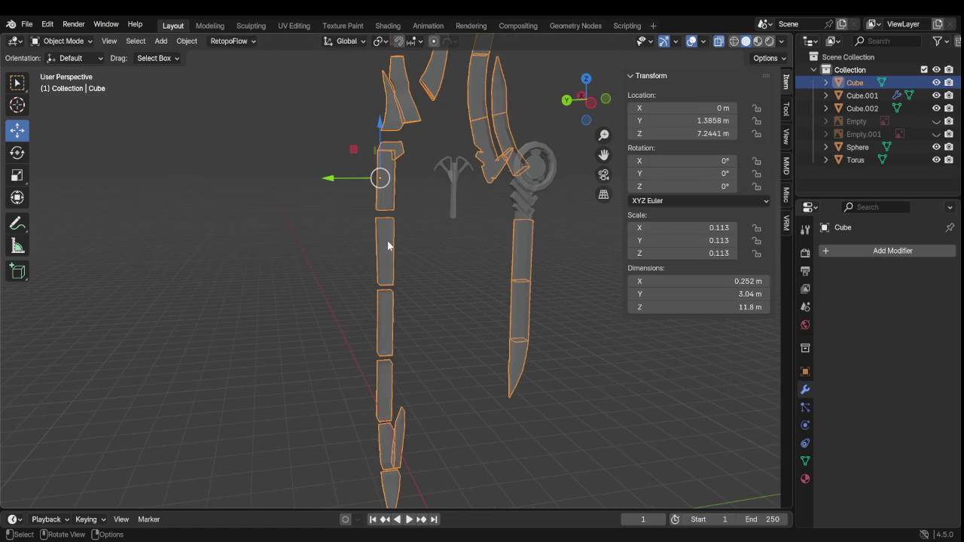
{"action": "key", "text": "Tab"}
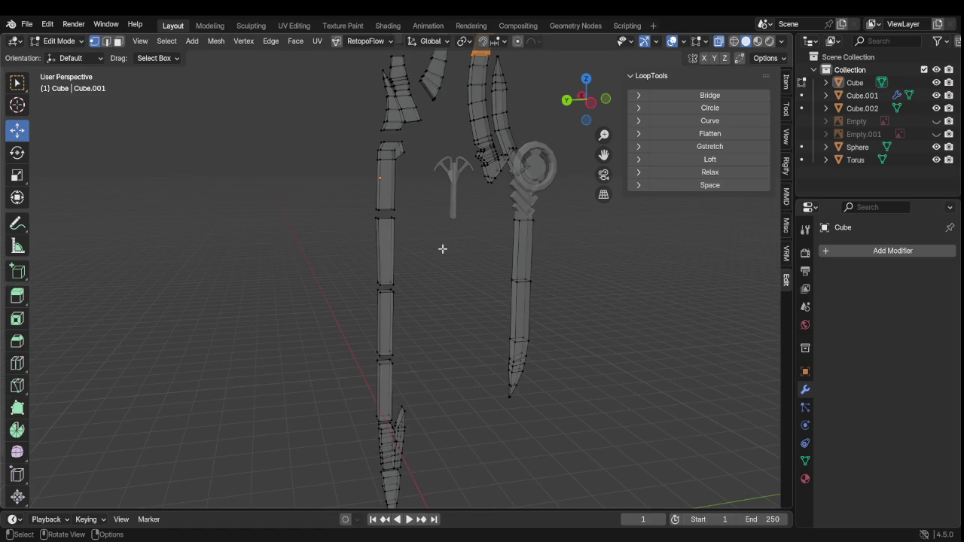
{"action": "key", "text": "l"}
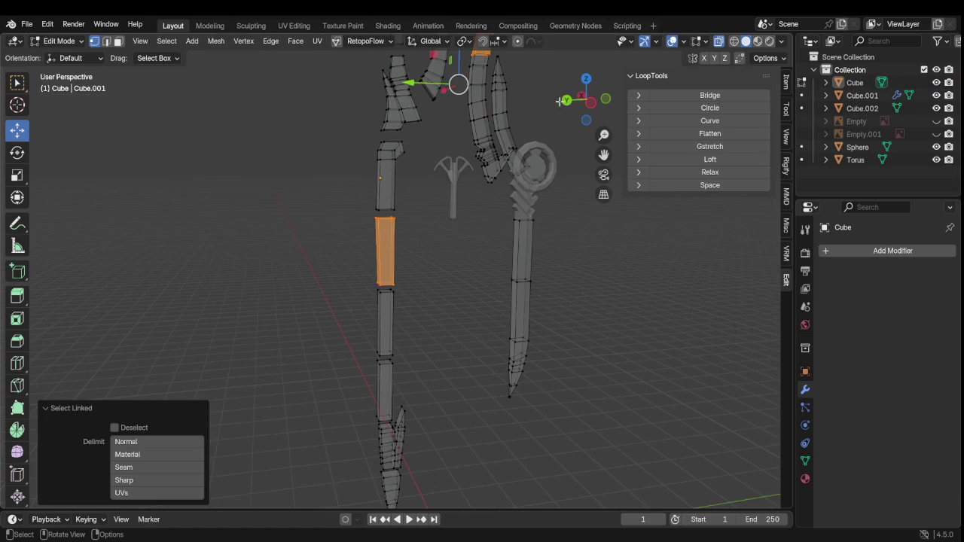
{"action": "left_click", "coordinate": [591, 104]}
{"action": "left_click", "coordinate": [429, 275]}
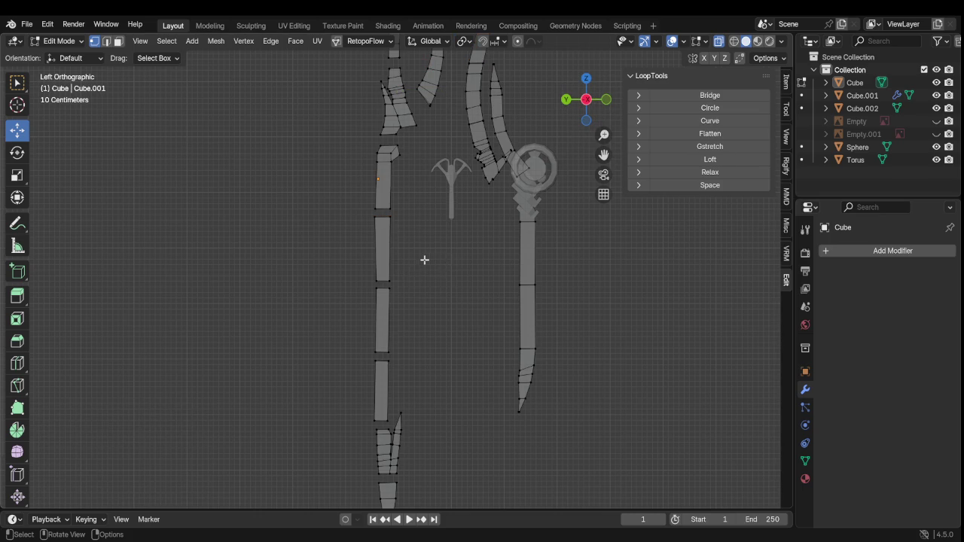
Raise the upper and middle handle segments along Z until each is flush with the one above
{"action": "scroll", "coordinate": [400, 260], "scroll_direction": "up", "scroll_amount": 2}
{"action": "scroll", "coordinate": [385, 259], "scroll_direction": "up", "scroll_amount": 1}
{"action": "key", "text": "l"}
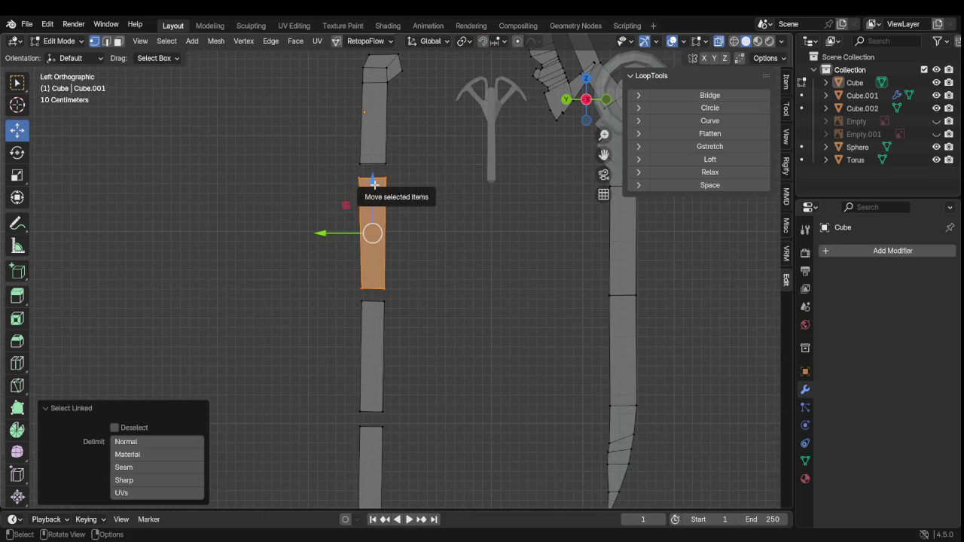
{"action": "left_click_drag", "start_coordinate": [372, 190], "coordinate": [372, 176]}
{"action": "left_click", "coordinate": [489, 324]}
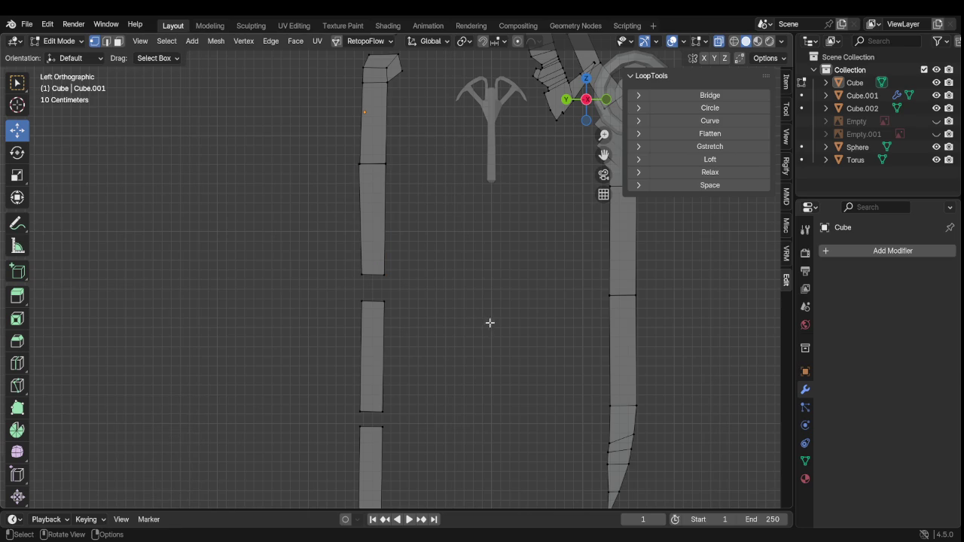
{"action": "mouse_move", "coordinate": [350, 263]}
{"action": "middle_mouse_down"}
{"action": "mouse_move", "coordinate": [420, 328]}
{"action": "mouse_move", "coordinate": [520, 338]}
{"action": "mouse_move", "coordinate": [399, 275]}
{"action": "mouse_move", "coordinate": [407, 311]}
{"action": "middle_mouse_up"}
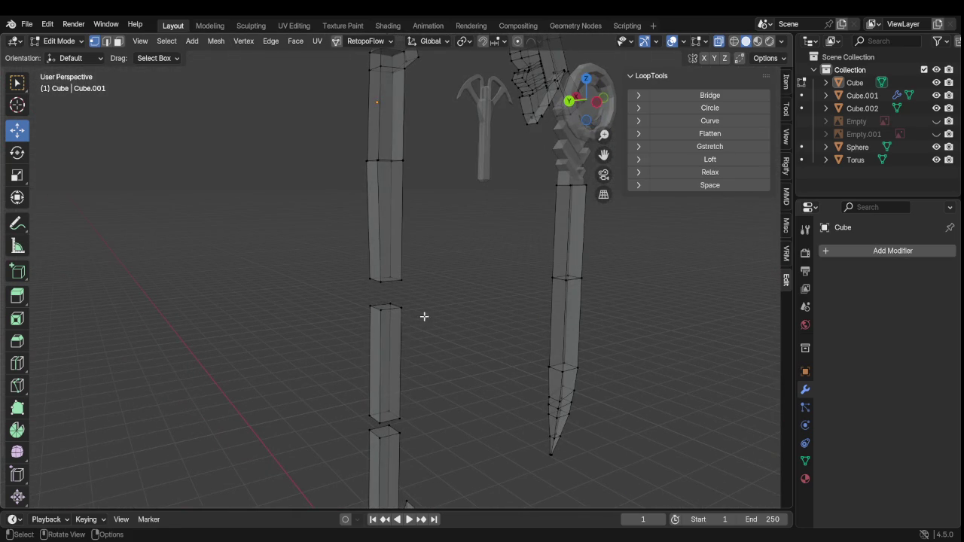
{"action": "key", "text": "l"}
{"action": "key", "text": "g"}
{"action": "key", "text": "z"}
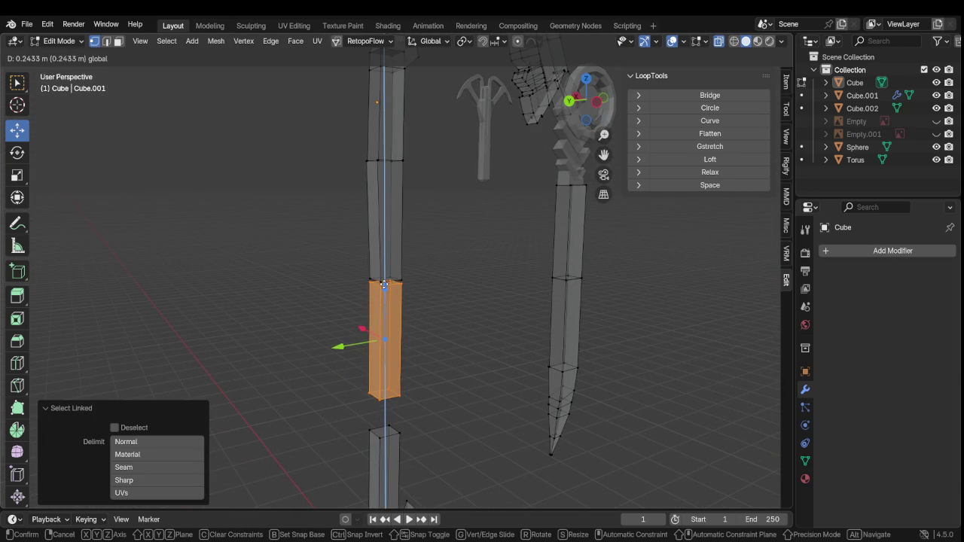
{"action": "left_click", "coordinate": [384, 281]}
{"action": "mouse_move", "coordinate": [385, 280]}
{"action": "middle_mouse_down"}
{"action": "mouse_move", "coordinate": [355, 327]}
{"action": "mouse_move", "coordinate": [550, 370]}
{"action": "mouse_move", "coordinate": [450, 376]}
{"action": "mouse_move", "coordinate": [474, 349]}
{"action": "mouse_move", "coordinate": [503, 359]}
{"action": "middle_mouse_up"}
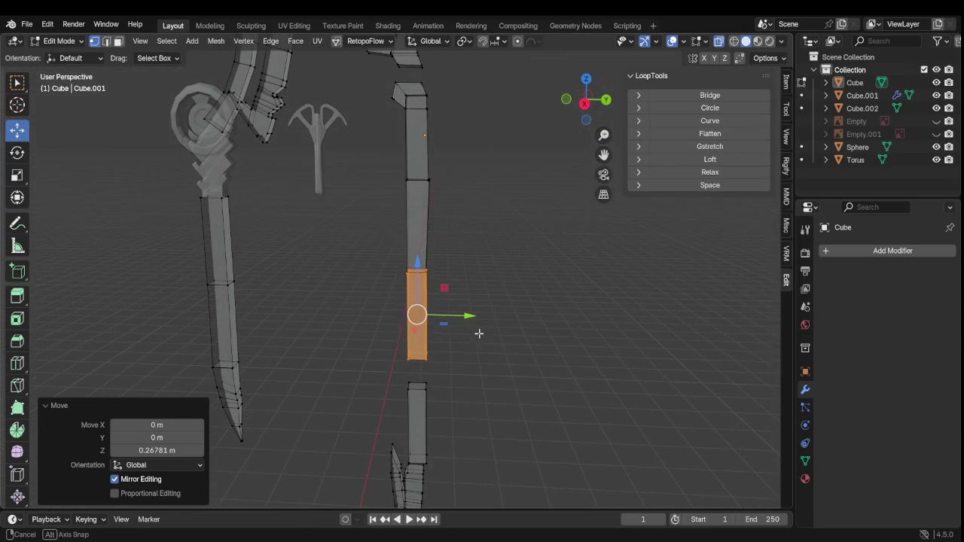
{"action": "left_click", "coordinate": [505, 395]}
Select the lowest handle segment and raise it 0.41494 m along Z
{"action": "key", "text": "l"}
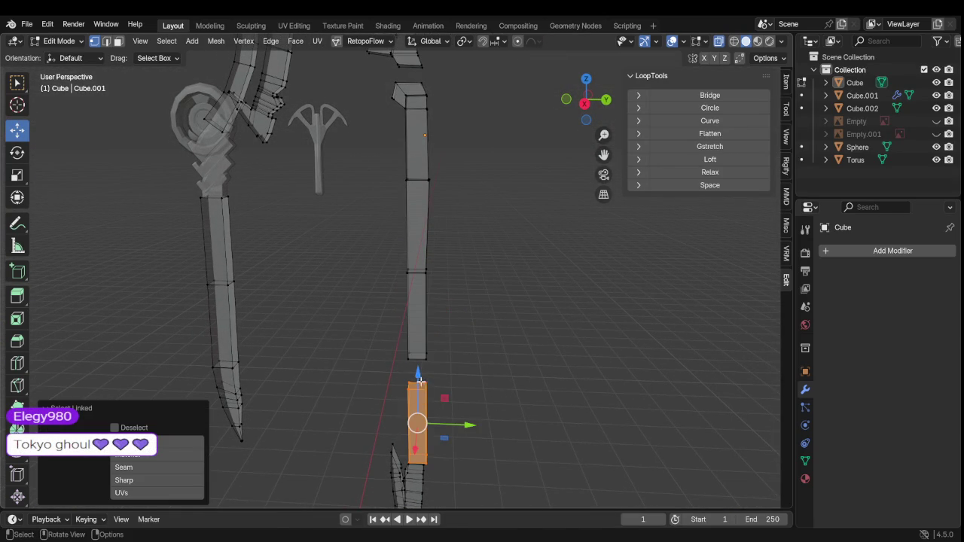
{"action": "key", "text": "g"}
{"action": "key", "text": "z"}
{"action": "left_click", "coordinate": [416, 345]}
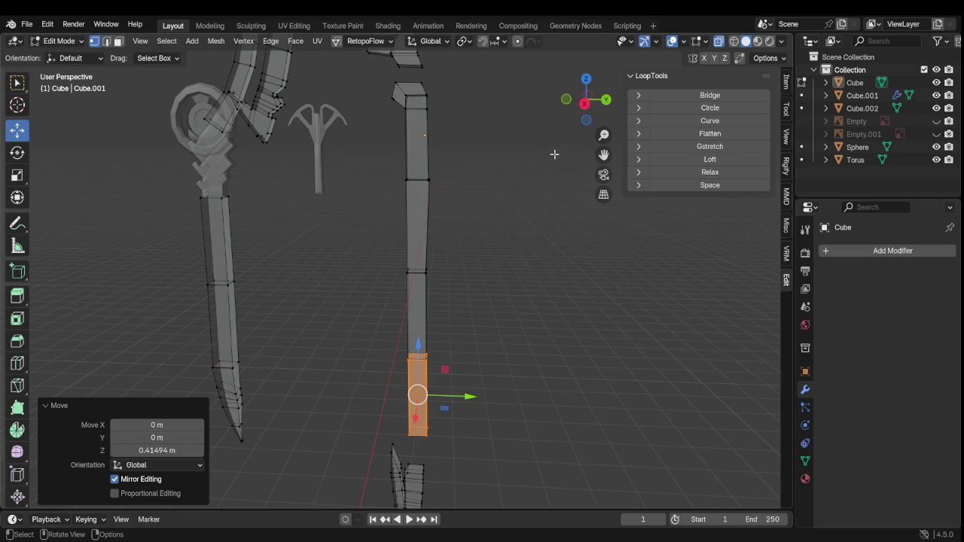
Raise the forked lower piece vertically so it sits just under the handle
{"action": "scroll", "coordinate": [439, 210], "scroll_direction": "down", "scroll_amount": 3}
{"action": "scroll", "coordinate": [419, 254], "scroll_direction": "down", "scroll_amount": 3}
{"action": "scroll", "coordinate": [395, 295], "scroll_direction": "up", "scroll_amount": 3}
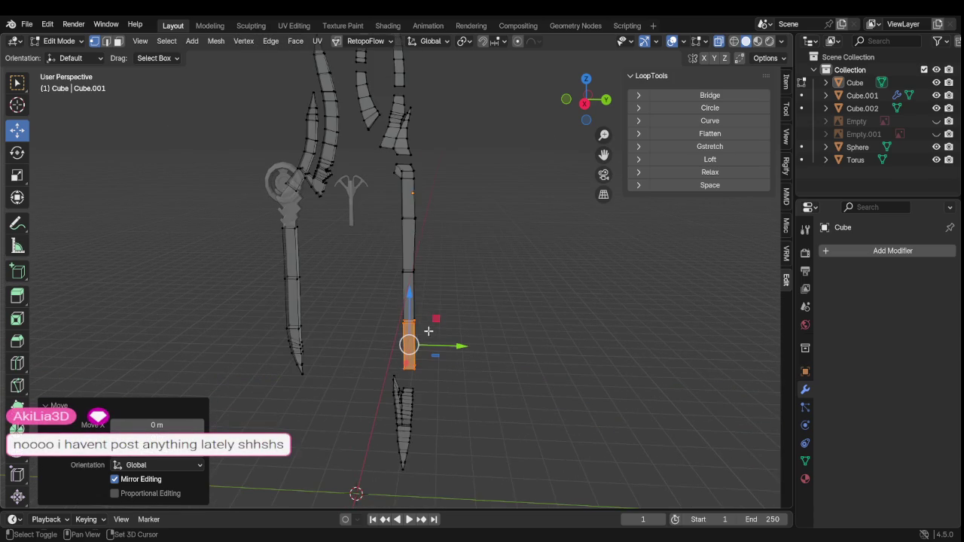
{"action": "scroll", "coordinate": [420, 302], "scroll_direction": "up", "scroll_amount": 2}
{"action": "scroll", "coordinate": [433, 314], "scroll_direction": "up", "scroll_amount": 2}
{"action": "middle_click_drag", "start_coordinate": [434, 314], "coordinate": [477, 321]}
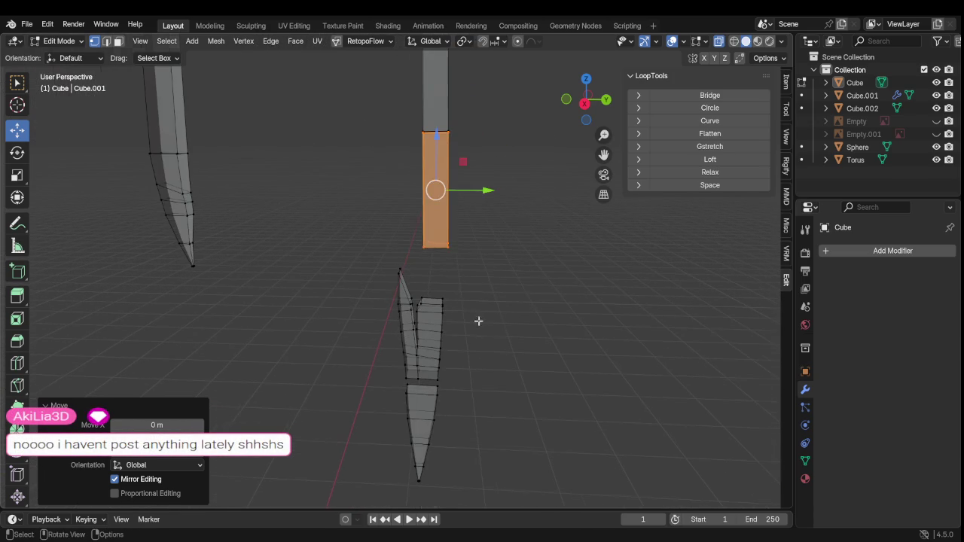
{"action": "left_click", "coordinate": [523, 299]}
{"action": "key", "text": "l"}
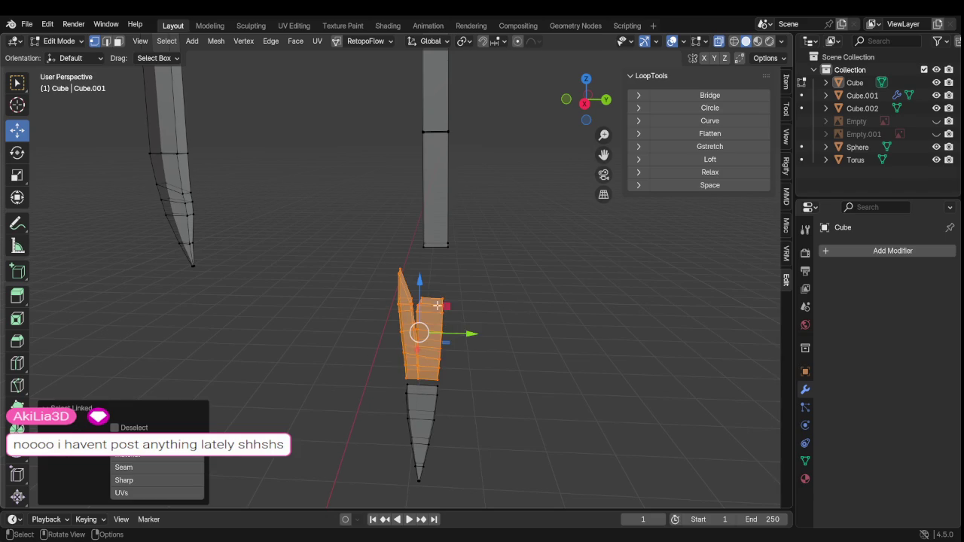
{"action": "key", "text": "g"}
{"action": "key", "text": "z"}
{"action": "left_click", "coordinate": [418, 228]}
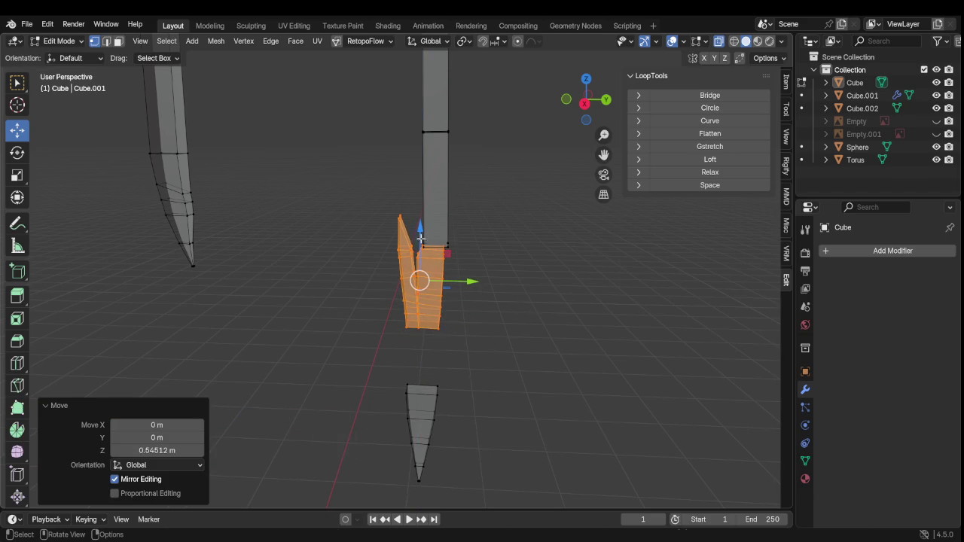
Shift the forked piece slightly along Y to line it up beneath the handle
{"action": "mouse_move", "coordinate": [422, 279]}
{"action": "middle_mouse_down"}
{"action": "mouse_move", "coordinate": [437, 318]}
{"action": "mouse_move", "coordinate": [472, 287]}
{"action": "middle_mouse_up"}
{"action": "key", "text": "g"}
{"action": "key", "text": "y"}
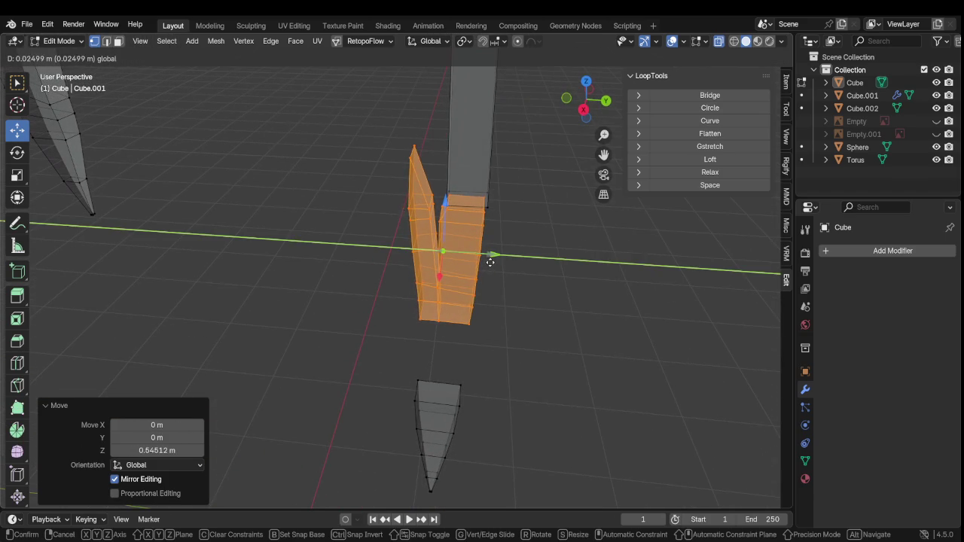
{"action": "left_click", "coordinate": [491, 260]}
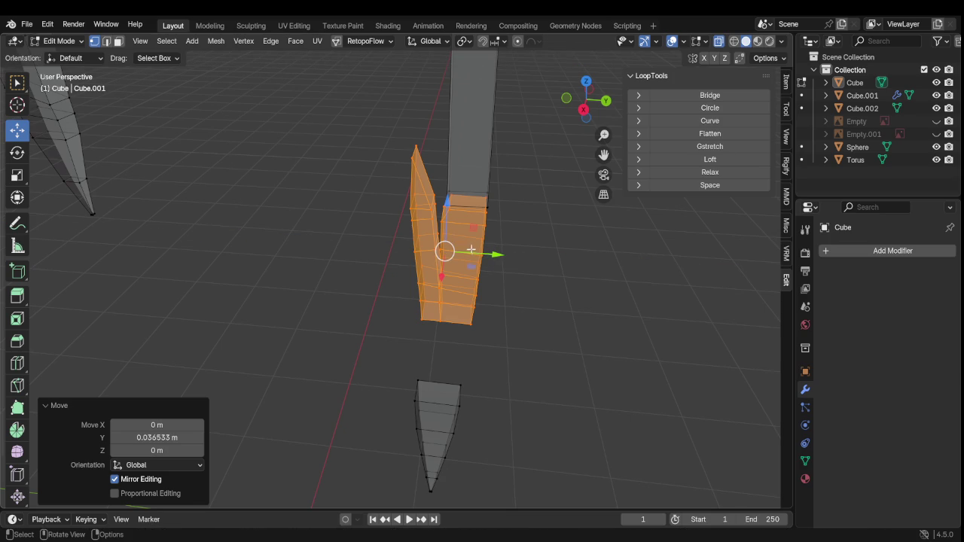
{"action": "key", "text": "g"}
{"action": "key", "text": "y"}
{"action": "left_click", "coordinate": [500, 266]}
{"action": "mouse_move", "coordinate": [500, 266]}
{"action": "middle_mouse_down"}
{"action": "mouse_move", "coordinate": [489, 284]}
{"action": "mouse_move", "coordinate": [370, 251]}
{"action": "mouse_move", "coordinate": [425, 241]}
{"action": "mouse_move", "coordinate": [620, 271]}
{"action": "mouse_move", "coordinate": [451, 294]}
{"action": "middle_mouse_up"}
{"action": "scroll", "coordinate": [451, 293], "scroll_direction": "up", "scroll_amount": 5}
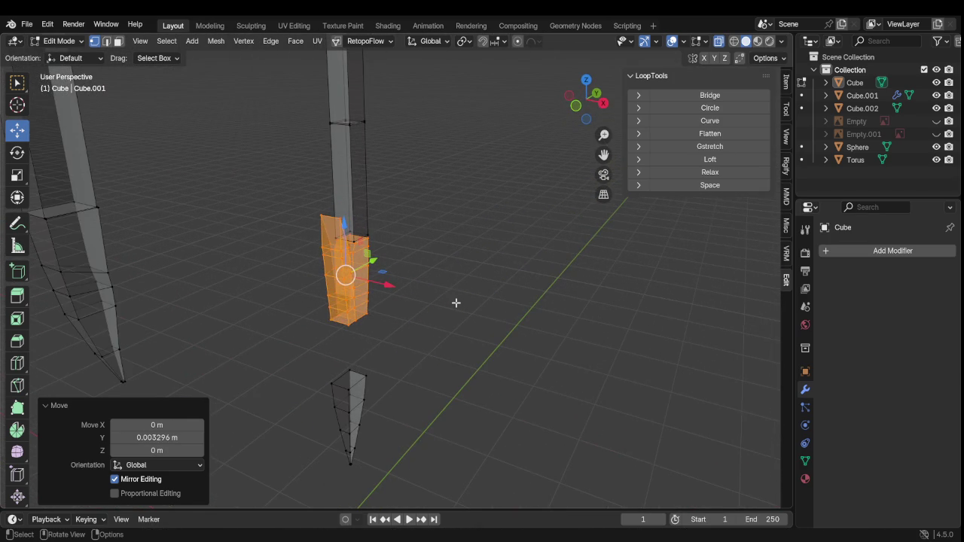
Raise the tapered spike tip up to the forked piece and nudge it slightly along X
{"action": "key", "text": "Tab"}
{"action": "key", "text": "Tab"}
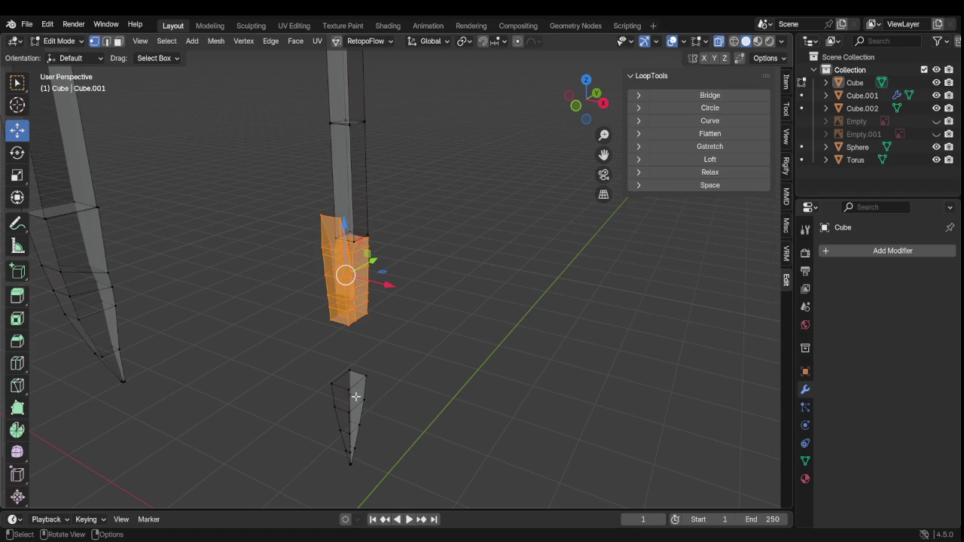
{"action": "key", "text": "Tab"}
{"action": "key", "text": "a"}
{"action": "key", "text": "Tab"}
{"action": "key", "text": "alt+a"}
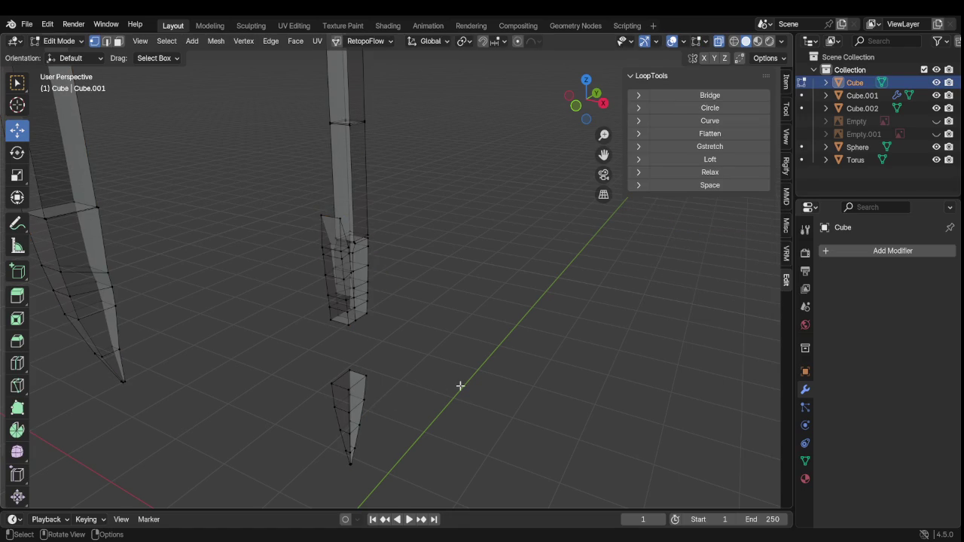
{"action": "key", "text": "l"}
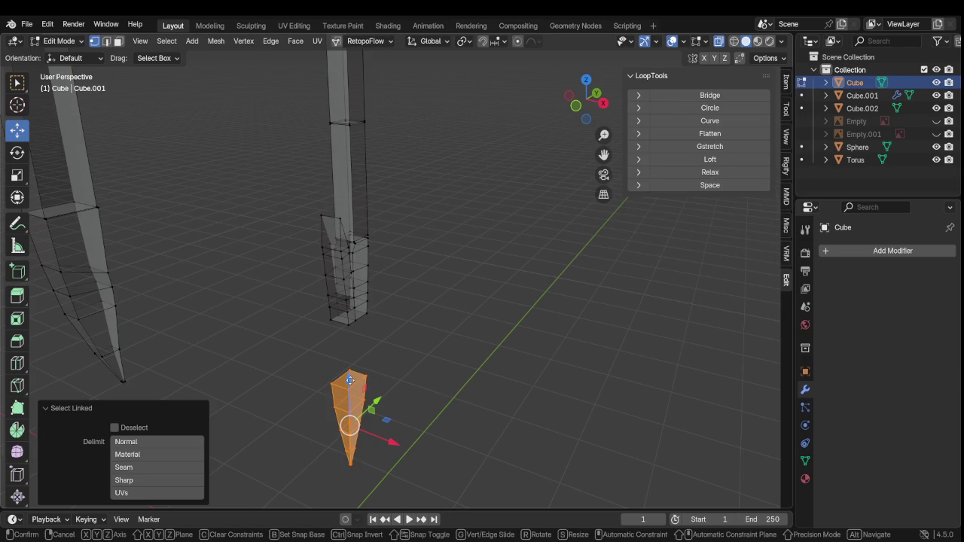
{"action": "left_click_drag", "start_coordinate": [352, 382], "coordinate": [348, 325]}
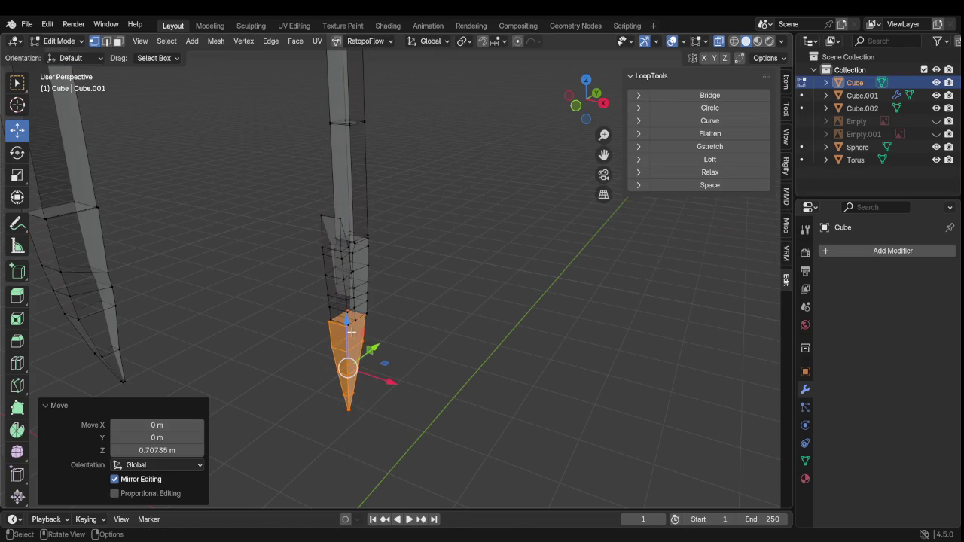
{"action": "mouse_move", "coordinate": [382, 394]}
{"action": "middle_mouse_down"}
{"action": "mouse_move", "coordinate": [371, 409]}
{"action": "mouse_move", "coordinate": [432, 304]}
{"action": "mouse_move", "coordinate": [424, 329]}
{"action": "middle_mouse_up"}
{"action": "scroll", "coordinate": [365, 410], "scroll_direction": "up", "scroll_amount": 2}
{"action": "scroll", "coordinate": [381, 405], "scroll_direction": "up", "scroll_amount": 2}
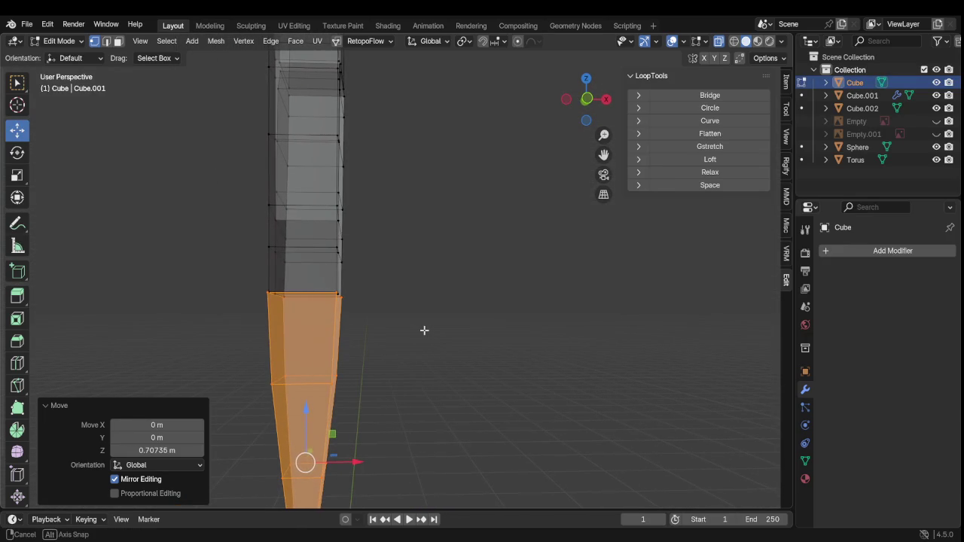
{"action": "left_click_drag", "start_coordinate": [355, 462], "coordinate": [364, 462]}
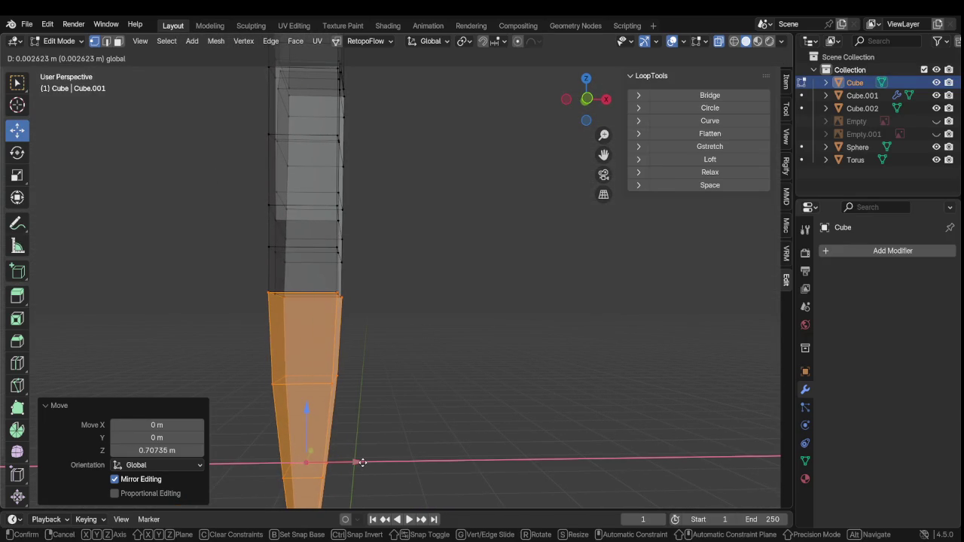
{"action": "left_click", "coordinate": [362, 462]}
{"action": "scroll", "coordinate": [377, 437], "scroll_direction": "down", "scroll_amount": 3}
Switch to Right Orthographic view and centre the weapon in the viewport
{"action": "mouse_move", "coordinate": [379, 424]}
{"action": "middle_mouse_down"}
{"action": "mouse_move", "coordinate": [381, 394]}
{"action": "mouse_move", "coordinate": [323, 417]}
{"action": "middle_mouse_up"}
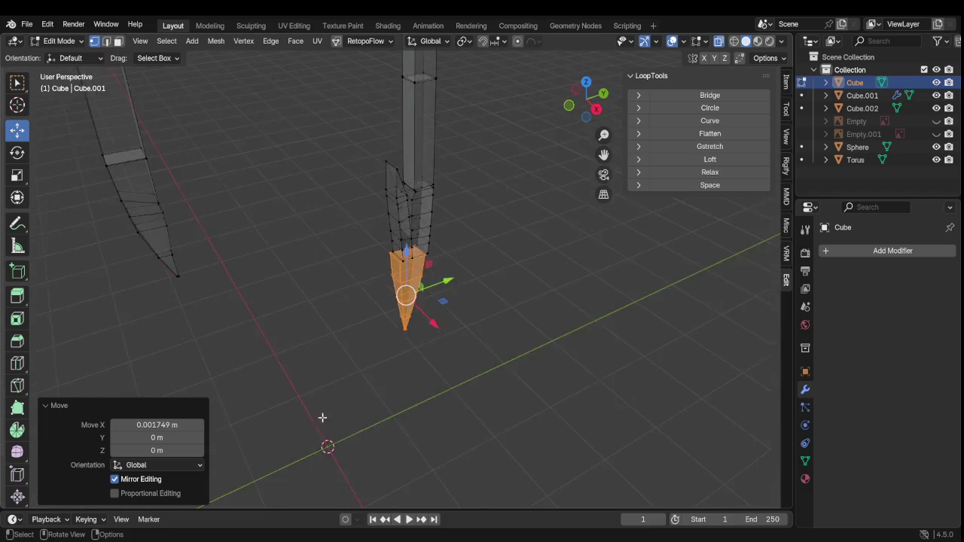
{"action": "scroll", "coordinate": [366, 370], "scroll_direction": "down", "scroll_amount": 3}
{"action": "middle_click_drag", "start_coordinate": [366, 370], "coordinate": [366, 342]}
{"action": "scroll", "coordinate": [366, 332], "scroll_direction": "up", "scroll_amount": 5}
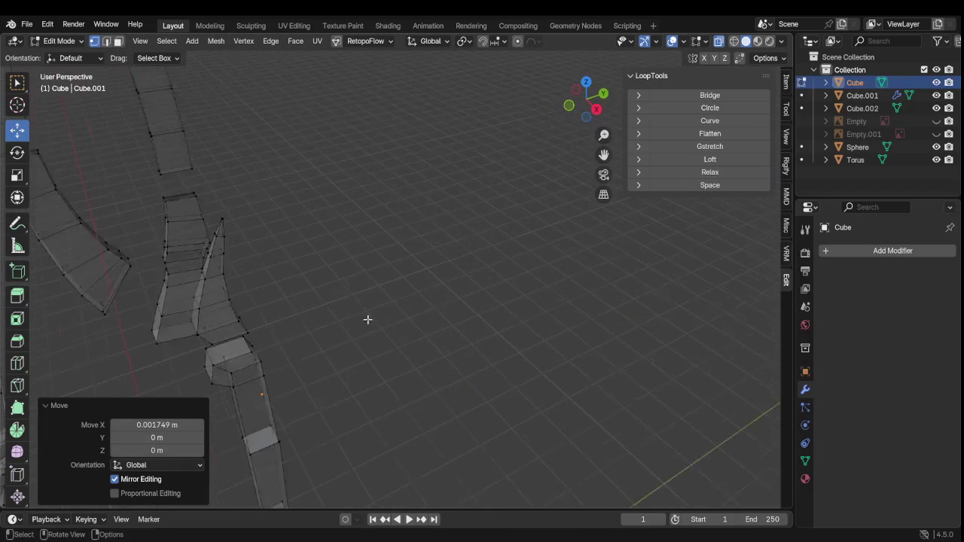
{"action": "scroll", "coordinate": [332, 334], "scroll_direction": "up", "scroll_amount": 2}
{"action": "scroll", "coordinate": [325, 331], "scroll_direction": "down", "scroll_amount": 2}
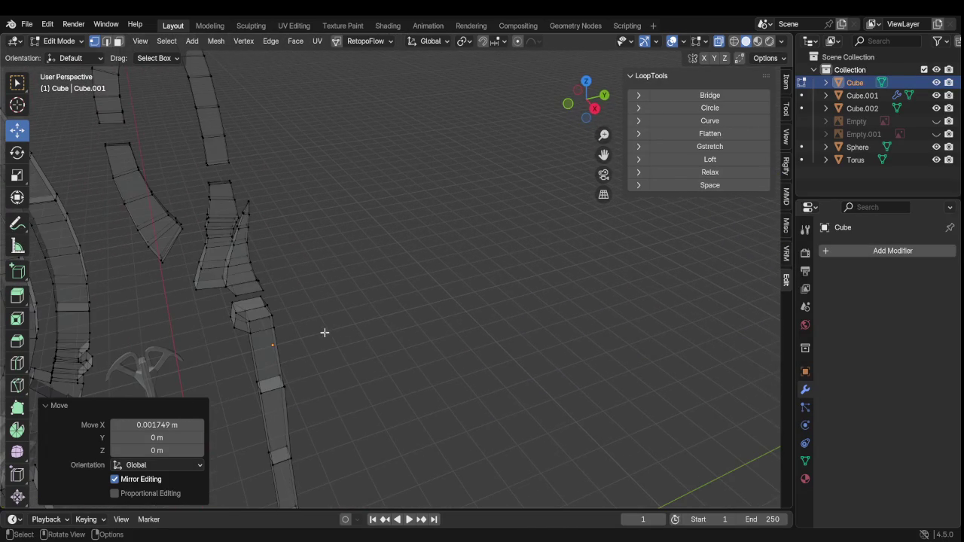
{"action": "left_click", "coordinate": [595, 109]}
{"action": "mouse_move", "coordinate": [254, 263]}
{"action": "middle_mouse_down", "text": "shift"}
{"action": "mouse_move", "coordinate": [364, 339]}
{"action": "mouse_move", "coordinate": [385, 400]}
{"action": "middle_mouse_up", "text": "shift"}
{"action": "scroll", "coordinate": [393, 396], "scroll_direction": "down", "scroll_amount": 4}
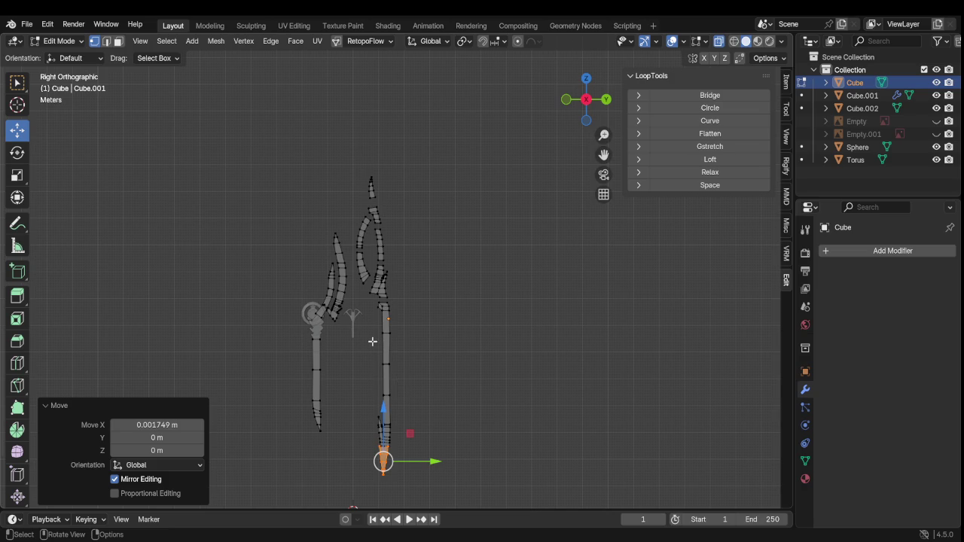
Select the small pointed blade piece and lower it onto the right-hand shaft
{"action": "scroll", "coordinate": [372, 343], "scroll_direction": "up", "scroll_amount": 5}
{"action": "middle_click_drag", "start_coordinate": [372, 344], "coordinate": [381, 360]}
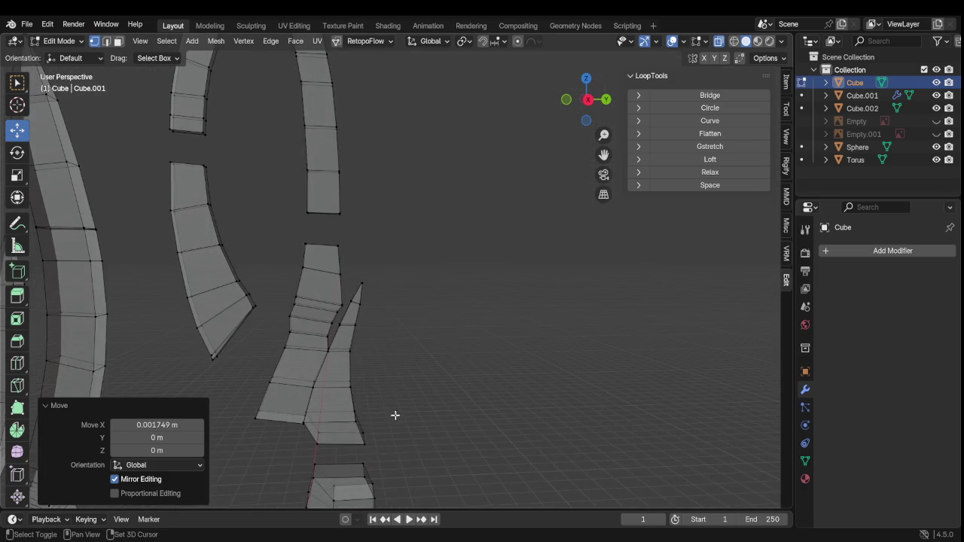
{"action": "scroll", "coordinate": [507, 344], "scroll_direction": "down", "scroll_amount": 3}
{"action": "scroll", "coordinate": [501, 354], "scroll_direction": "down", "scroll_amount": 2}
{"action": "scroll", "coordinate": [495, 355], "scroll_direction": "down", "scroll_amount": 4}
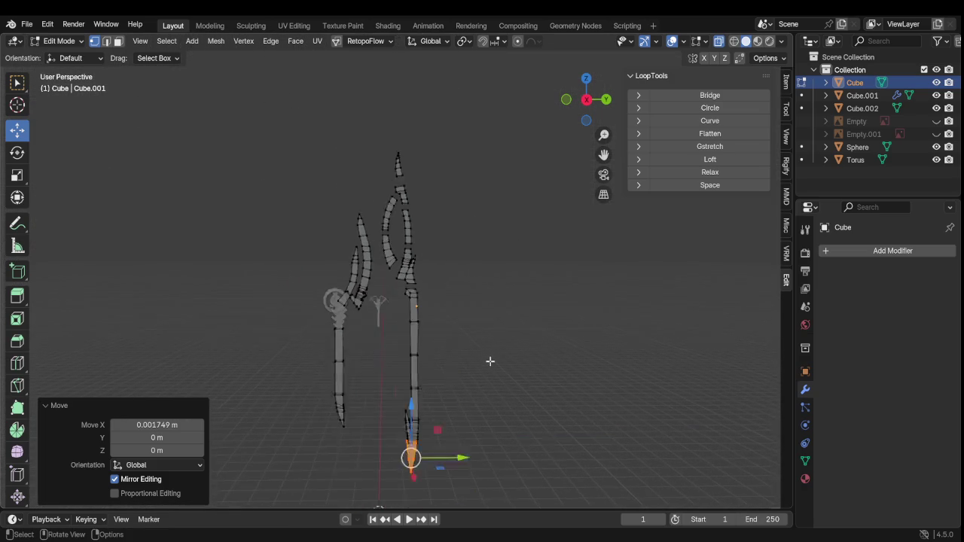
{"action": "scroll", "coordinate": [485, 363], "scroll_direction": "up", "scroll_amount": 4}
{"action": "key", "text": "Tab"}
{"action": "key", "text": "Tab"}
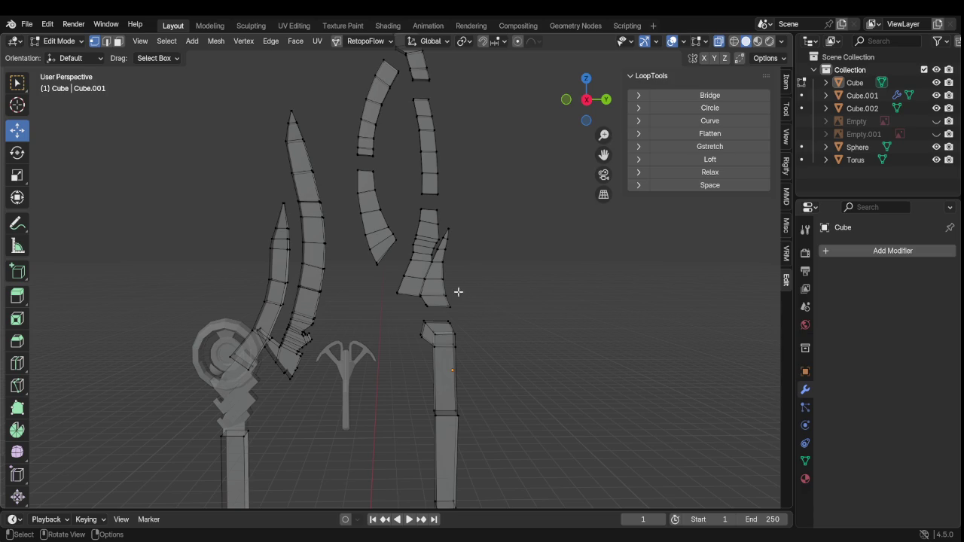
{"action": "key", "text": "l"}
{"action": "left_click_drag", "start_coordinate": [443, 247], "coordinate": [467, 275]}
Check the piece's new placement from a face-on view, then deselect it
{"action": "scroll", "coordinate": [482, 315], "scroll_direction": "down", "scroll_amount": 5}
{"action": "mouse_move", "coordinate": [499, 310]}
{"action": "middle_mouse_down"}
{"action": "mouse_move", "coordinate": [408, 323]}
{"action": "mouse_move", "coordinate": [264, 318]}
{"action": "mouse_move", "coordinate": [372, 299]}
{"action": "mouse_move", "coordinate": [369, 355]}
{"action": "mouse_move", "coordinate": [370, 336]}
{"action": "mouse_move", "coordinate": [491, 312]}
{"action": "middle_mouse_up"}
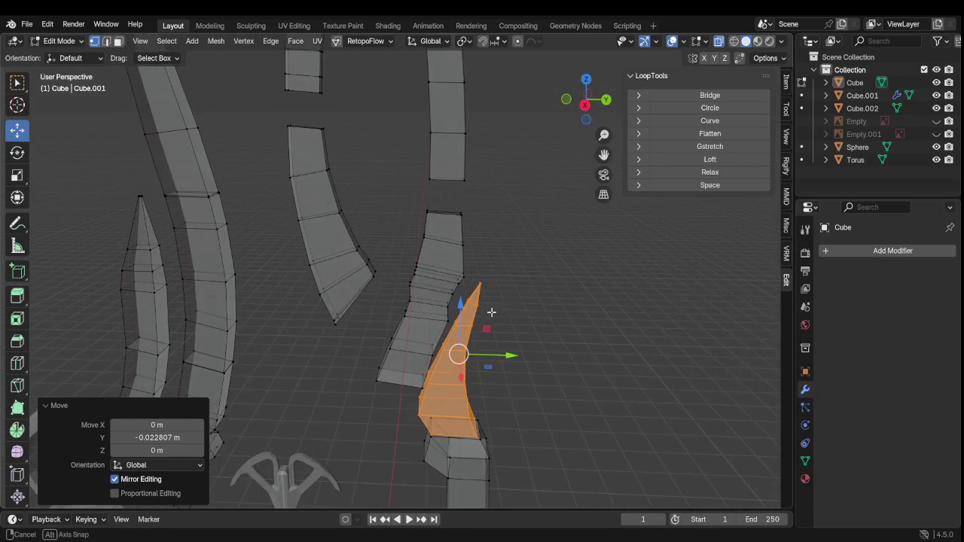
{"action": "scroll", "coordinate": [520, 296], "scroll_direction": "down", "scroll_amount": 3}
{"action": "scroll", "coordinate": [517, 305], "scroll_direction": "down", "scroll_amount": 1}
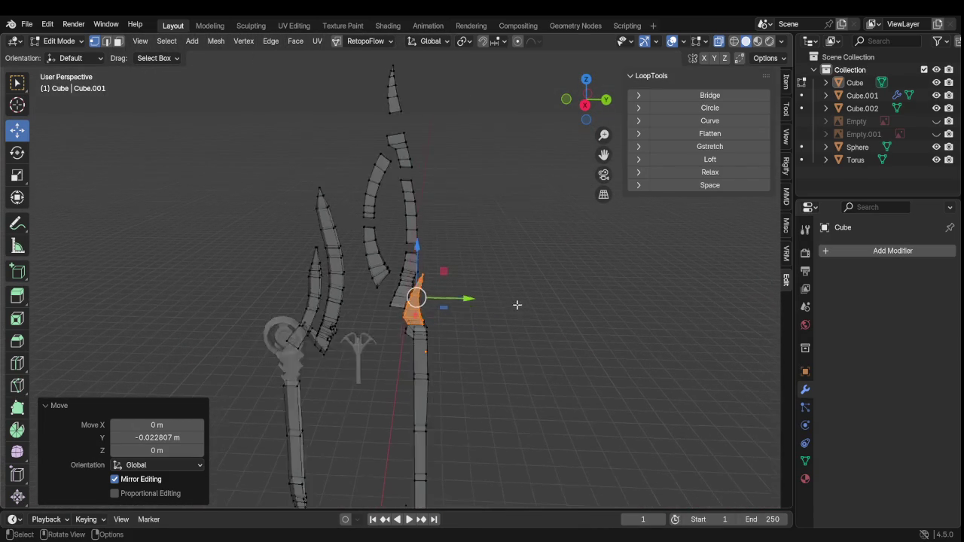
{"action": "scroll", "coordinate": [517, 305], "scroll_direction": "down", "scroll_amount": 1}
{"action": "scroll", "coordinate": [515, 316], "scroll_direction": "up", "scroll_amount": 2}
{"action": "scroll", "coordinate": [515, 316], "scroll_direction": "up", "scroll_amount": 1}
{"action": "scroll", "coordinate": [514, 316], "scroll_direction": "down", "scroll_amount": 2}
{"action": "scroll", "coordinate": [513, 316], "scroll_direction": "down", "scroll_amount": 2}
{"action": "mouse_move", "coordinate": [489, 346]}
{"action": "middle_mouse_down"}
{"action": "mouse_move", "coordinate": [557, 340]}
{"action": "mouse_move", "coordinate": [488, 330]}
{"action": "mouse_move", "coordinate": [432, 368]}
{"action": "mouse_move", "coordinate": [581, 340]}
{"action": "mouse_move", "coordinate": [570, 379]}
{"action": "mouse_move", "coordinate": [564, 361]}
{"action": "mouse_move", "coordinate": [624, 360]}
{"action": "mouse_move", "coordinate": [555, 357]}
{"action": "middle_mouse_up"}
{"action": "left_click", "coordinate": [604, 344]}
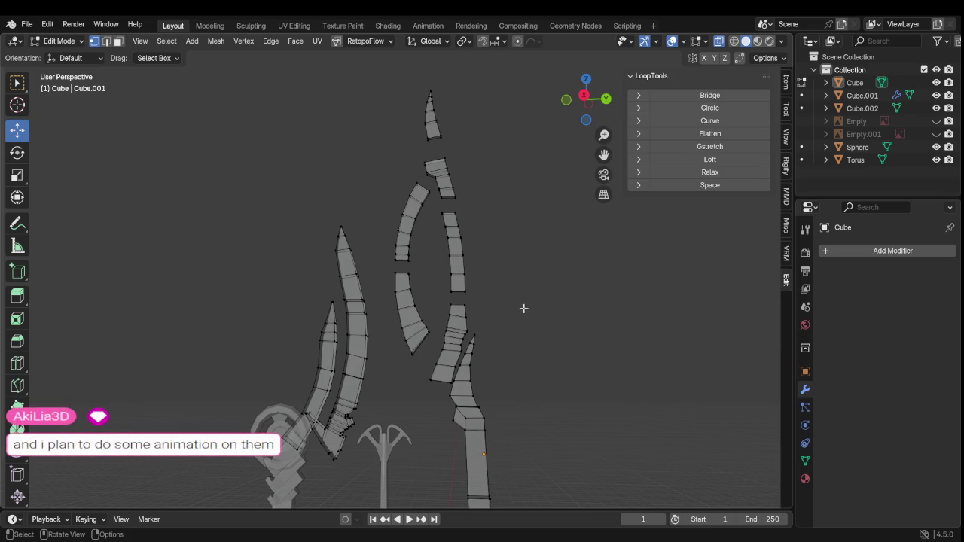
Lower the upper curved blade strip and nudge it slightly along Y
{"action": "scroll", "coordinate": [524, 308], "scroll_direction": "up", "scroll_amount": 2}
{"action": "key", "text": "l"}
{"action": "key", "text": "g"}
{"action": "key", "text": "z"}
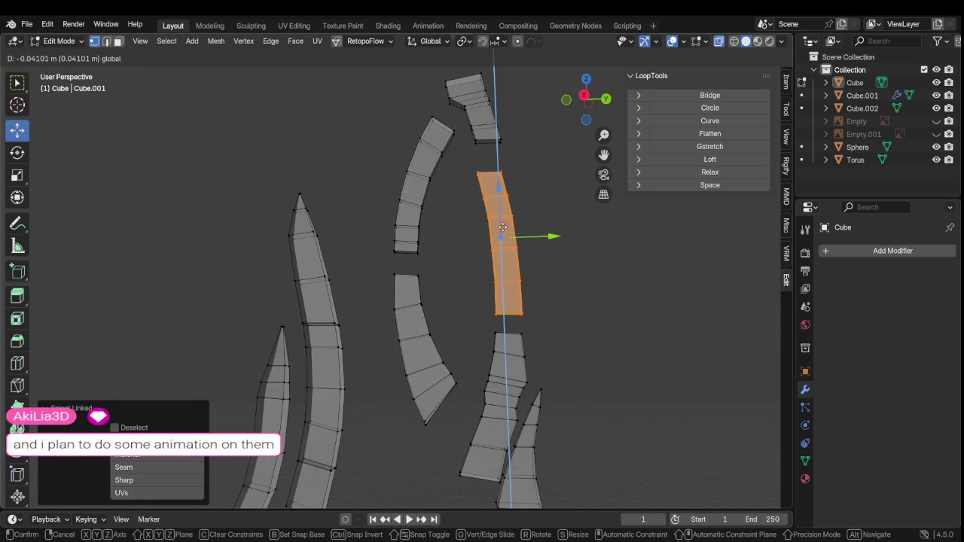
{"action": "left_click", "coordinate": [503, 242]}
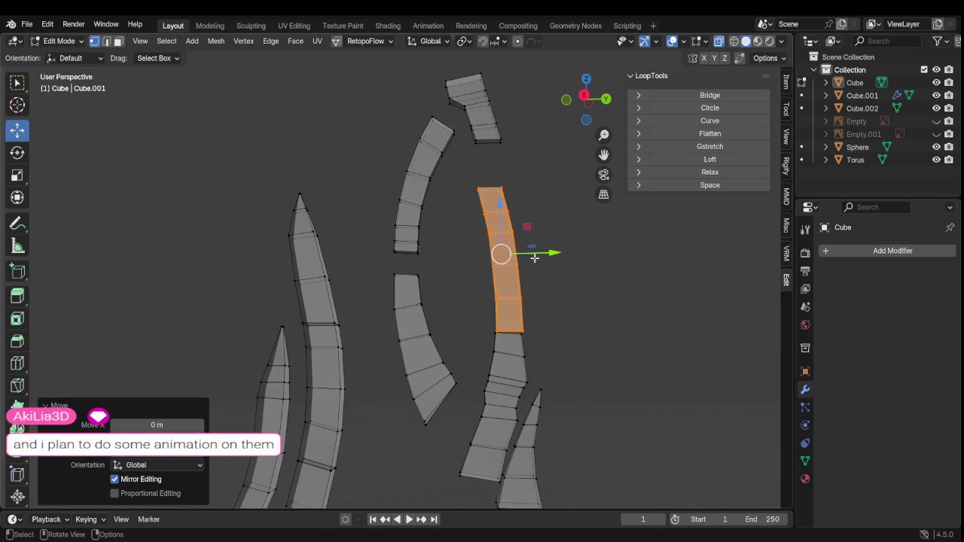
{"action": "key", "text": "g"}
{"action": "key", "text": "y"}
{"action": "left_click", "coordinate": [537, 255]}
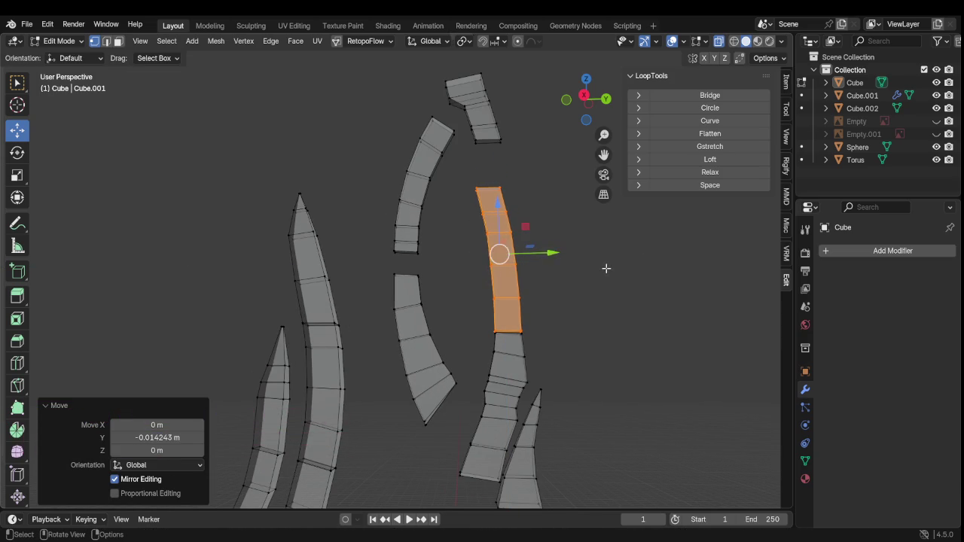
{"action": "key", "text": "alt+a"}
Lower the inner curved piece 0.25933 m, shift it 0.1639 m along Y, then nudge -0.018336 m back
{"action": "key", "text": "l"}
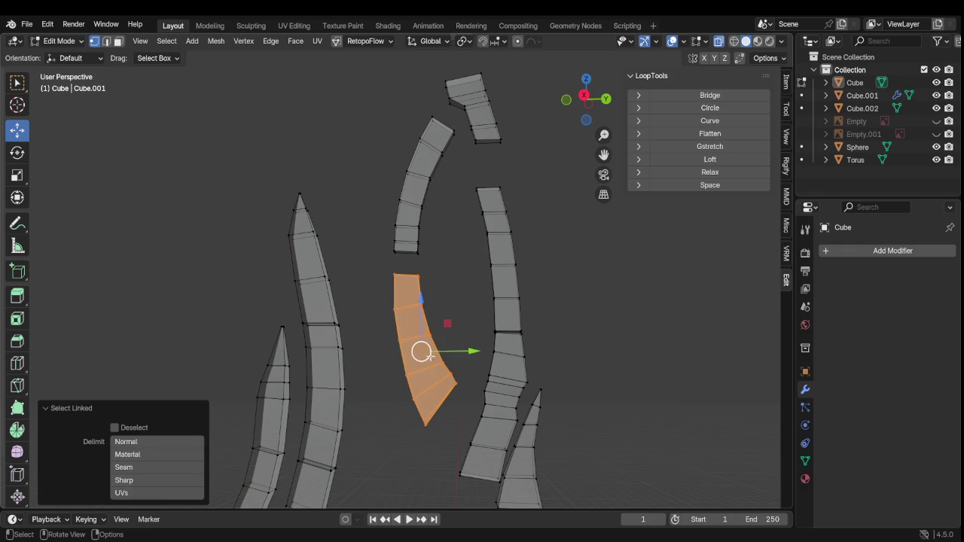
{"action": "key", "text": "g"}
{"action": "key", "text": "z"}
{"action": "left_click", "coordinate": [454, 386]}
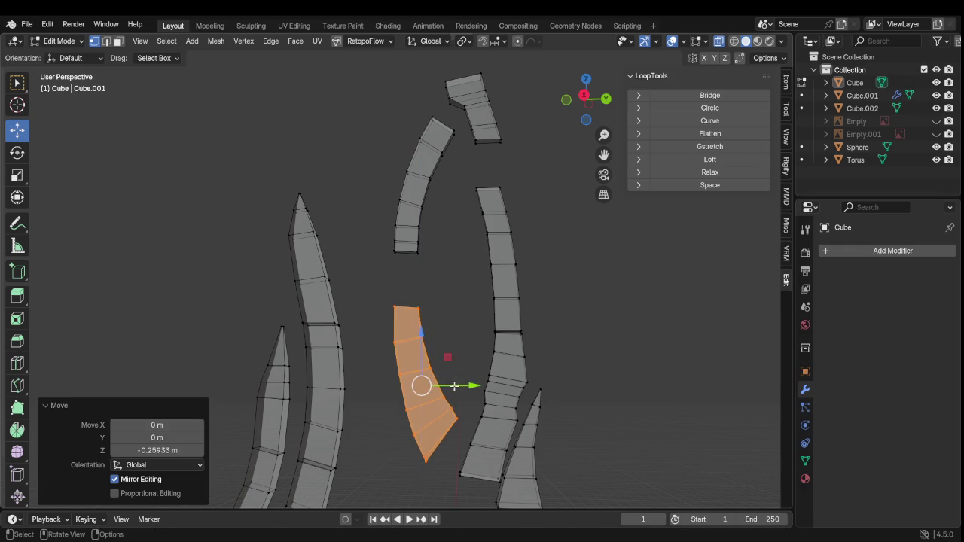
{"action": "key", "text": "g"}
{"action": "key", "text": "y"}
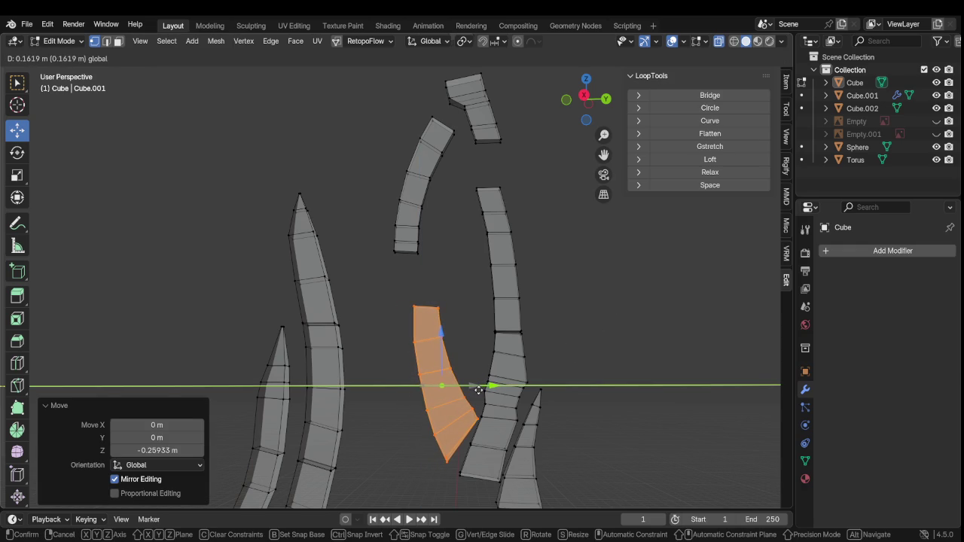
{"action": "left_click", "coordinate": [479, 389]}
{"action": "scroll", "coordinate": [477, 381], "scroll_direction": "down", "scroll_amount": 3}
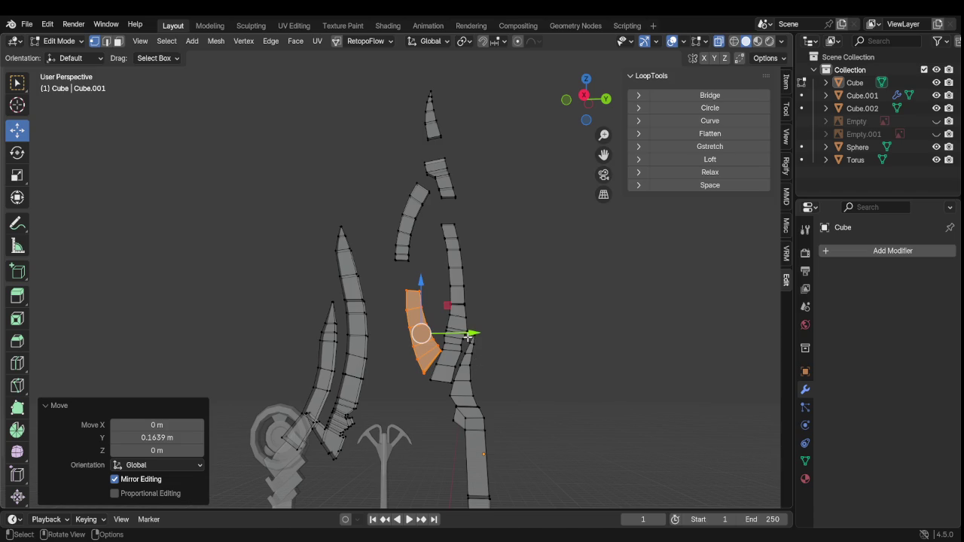
{"action": "left_click_drag", "start_coordinate": [467, 337], "coordinate": [465, 339]}
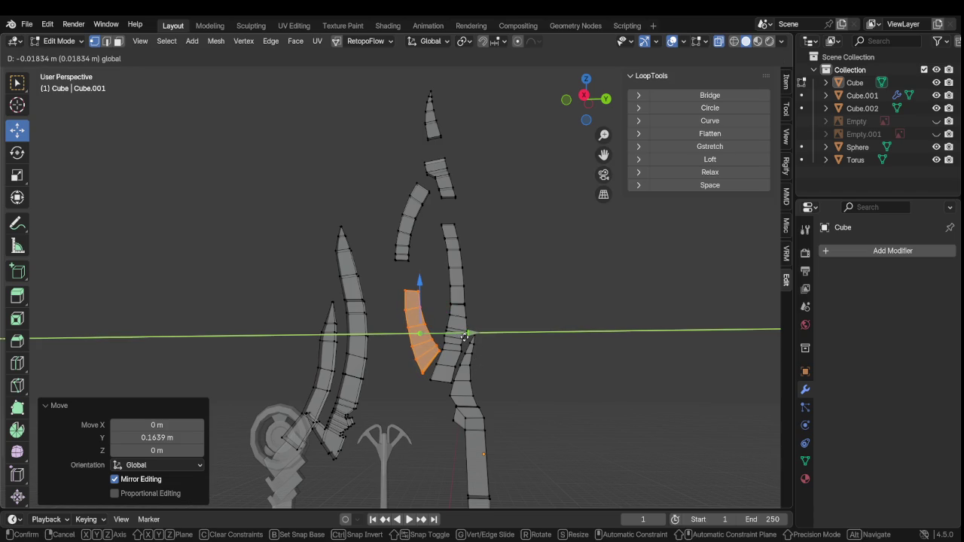
{"action": "left_click_drag", "start_coordinate": [465, 339], "coordinate": [464, 338]}
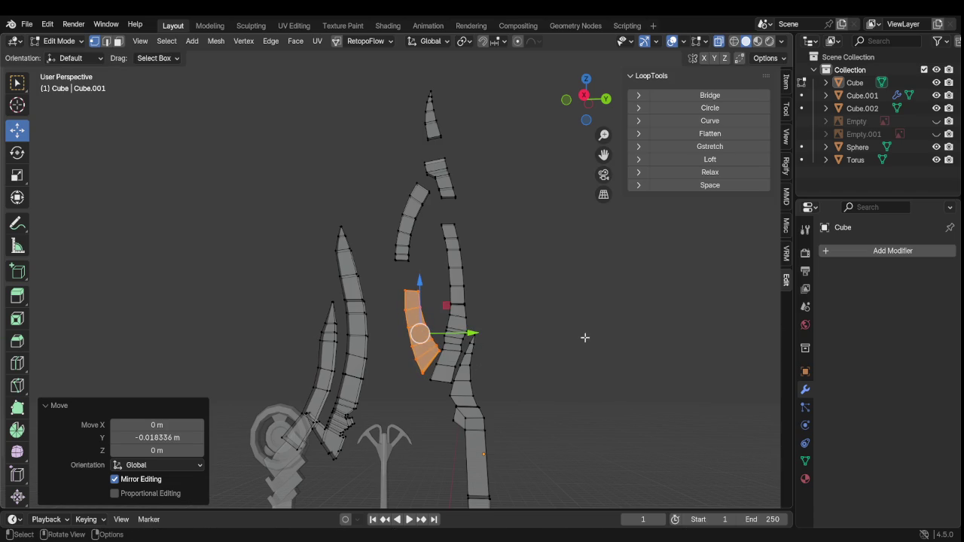
Make the Empty sword reference image visible and undo the inner piece's last two moves
{"action": "left_click", "coordinate": [937, 134]}
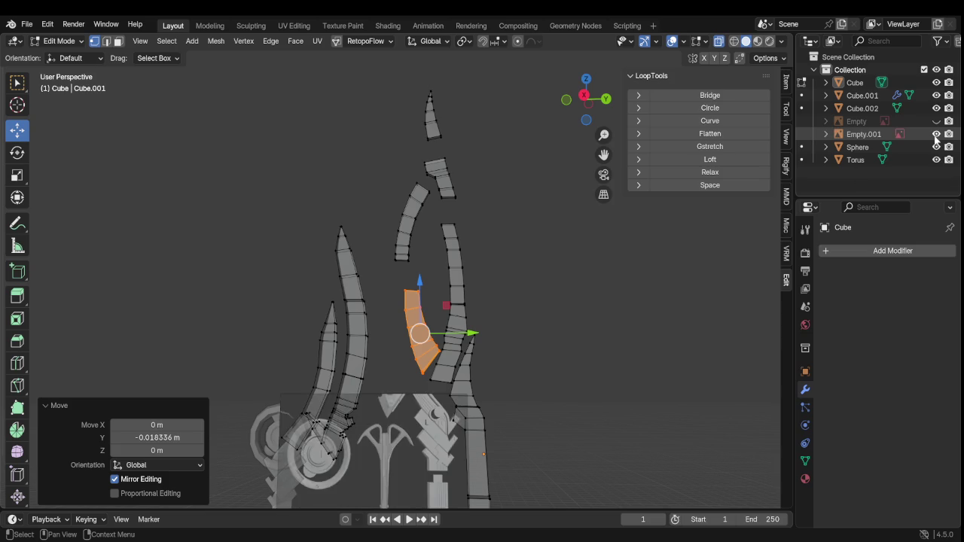
{"action": "left_click", "coordinate": [936, 135]}
{"action": "left_click", "coordinate": [937, 121]}
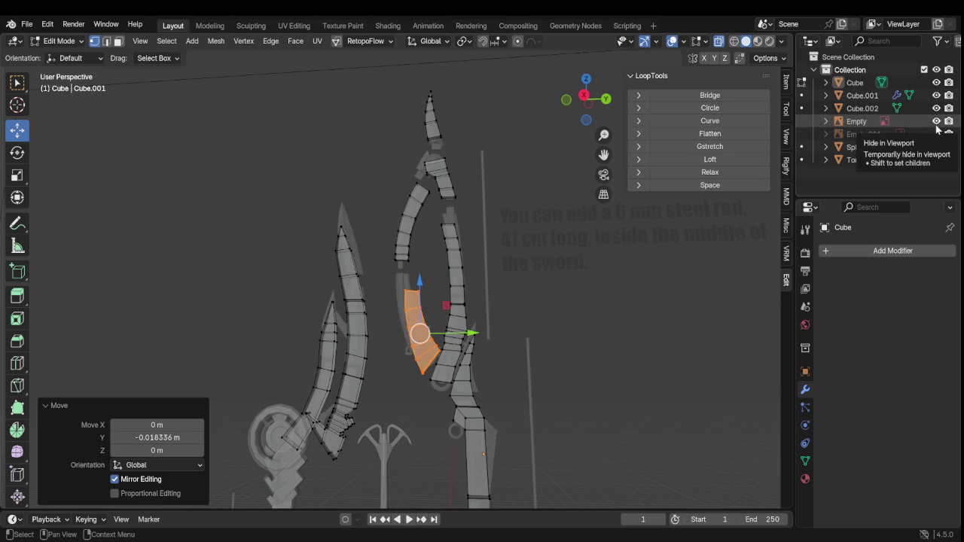
{"action": "key", "text": "ctrl+z"}
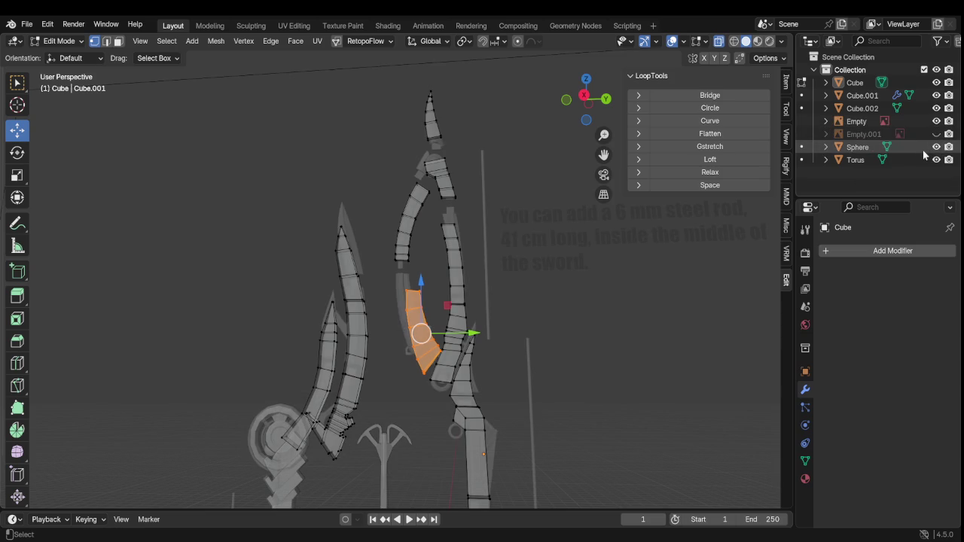
{"action": "key", "text": "ctrl+z"}
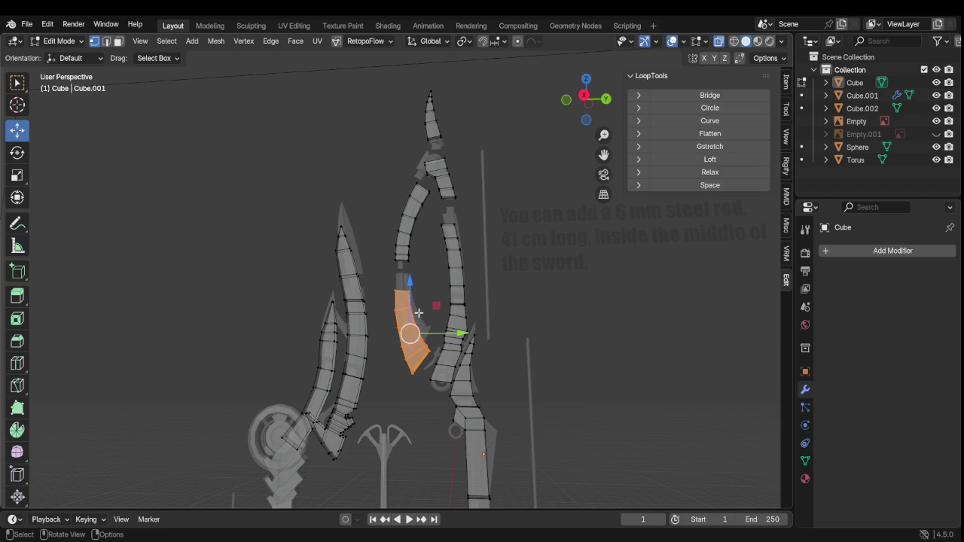
Fine-tune the inner piece's height to the reference, then shift the strip above slightly into place
{"action": "mouse_move", "coordinate": [411, 301]}
{"action": "left_mouse_down"}
{"action": "mouse_move", "coordinate": [423, 251]}
{"action": "mouse_move", "coordinate": [429, 277]}
{"action": "left_mouse_up"}
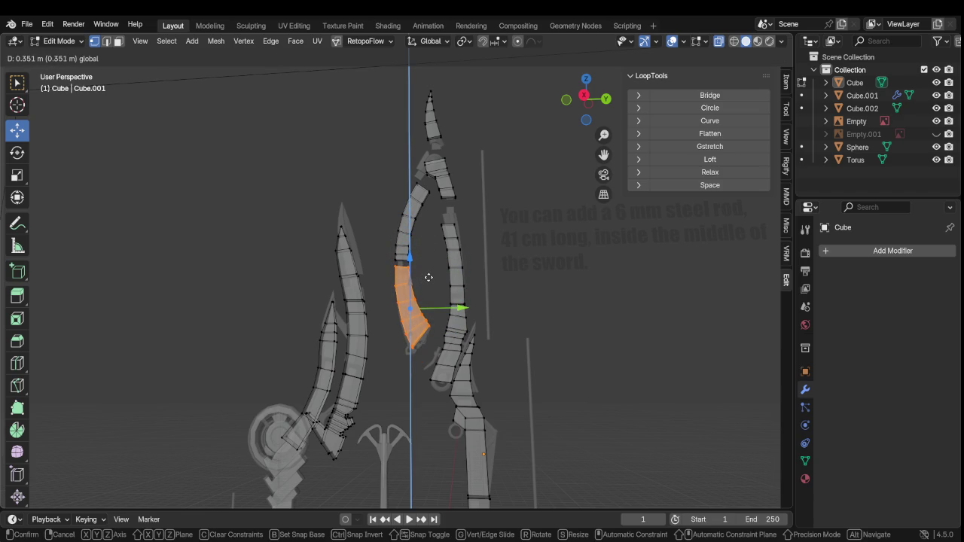
{"action": "mouse_move", "coordinate": [429, 276]}
{"action": "left_mouse_down"}
{"action": "mouse_move", "coordinate": [432, 310]}
{"action": "mouse_move", "coordinate": [446, 266]}
{"action": "left_mouse_up"}
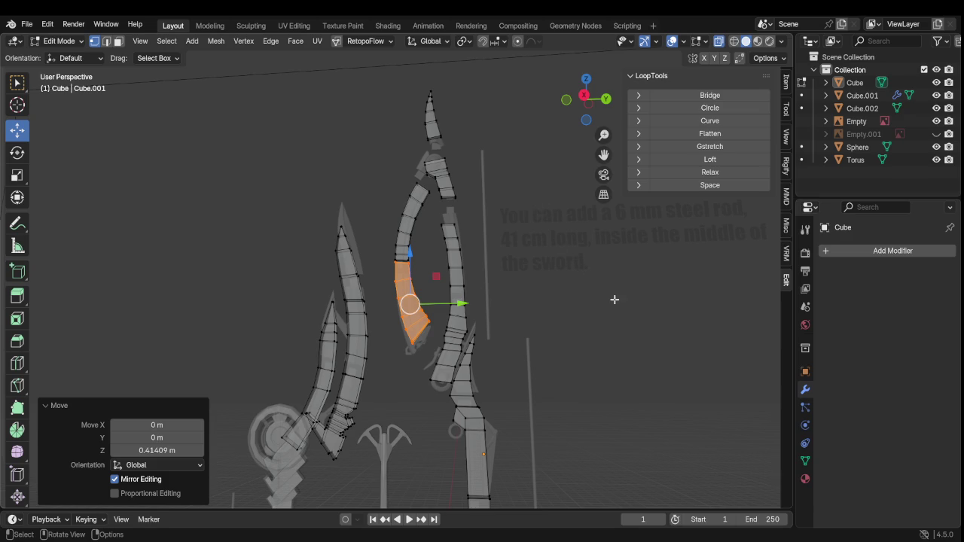
{"action": "left_click_drag", "start_coordinate": [410, 260], "coordinate": [413, 283]}
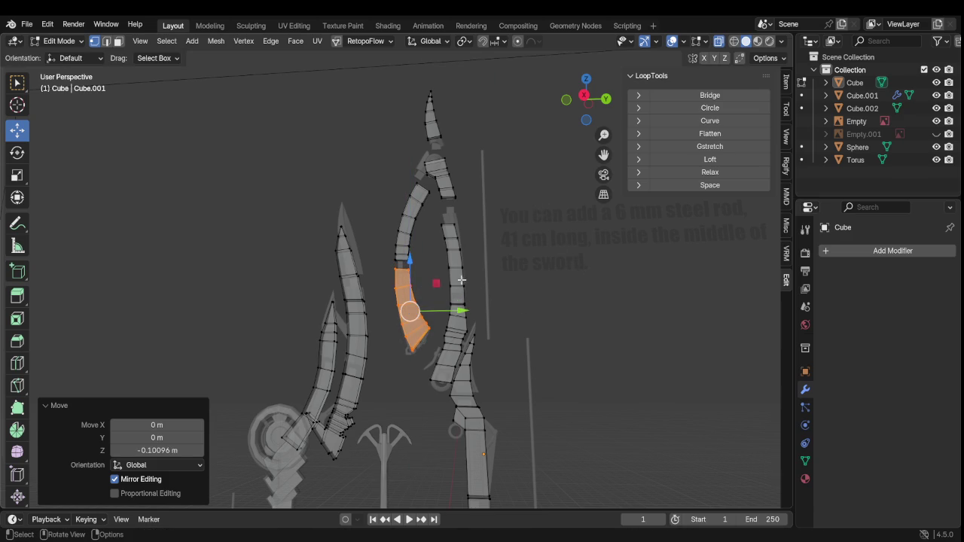
{"action": "left_click", "coordinate": [555, 275]}
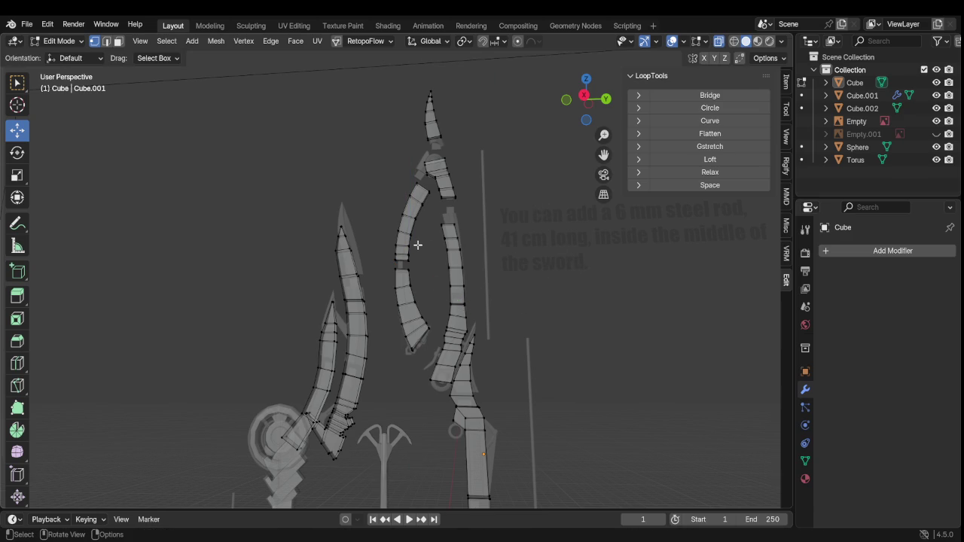
{"action": "key", "text": "l"}
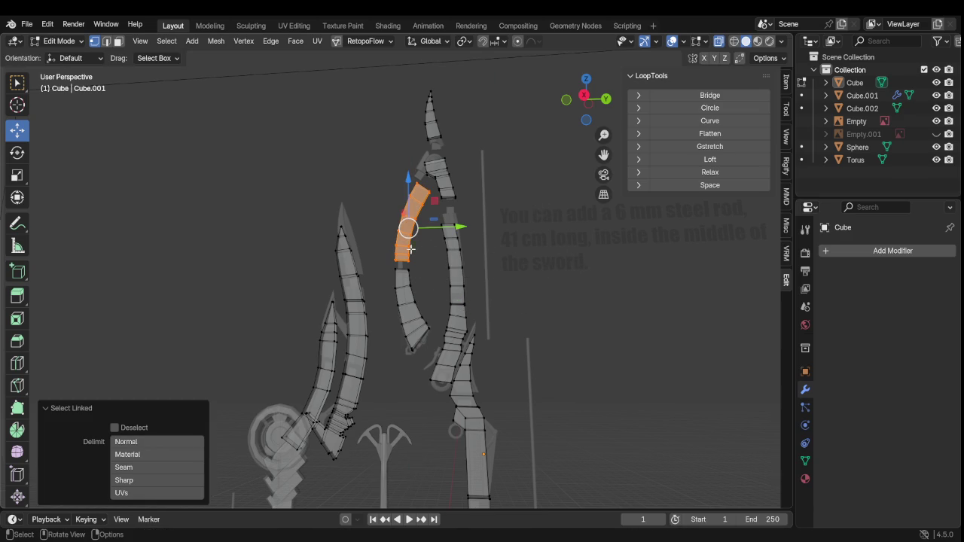
{"action": "left_click_drag", "start_coordinate": [408, 256], "coordinate": [412, 262]}
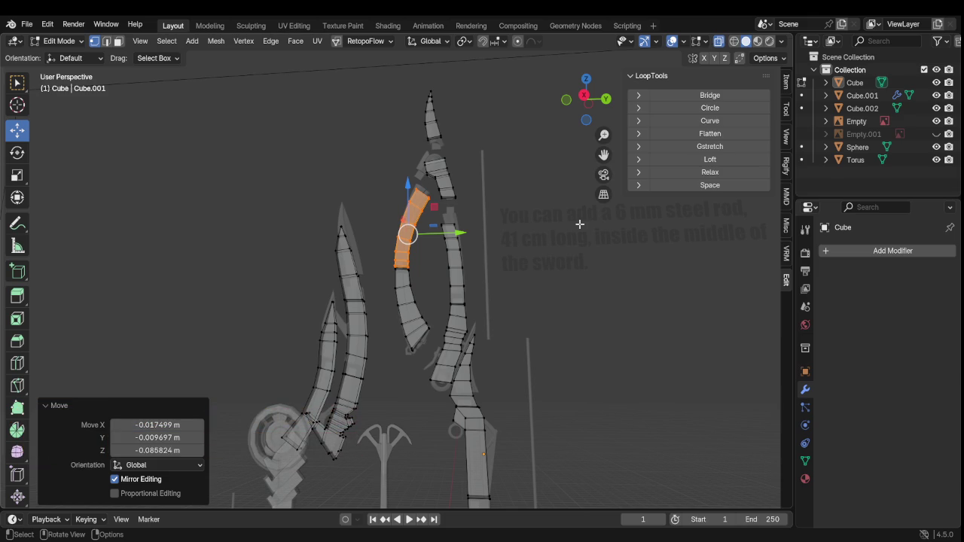
Try moving the short strip near the blade top, then undo it and clear the selection
{"action": "scroll", "coordinate": [444, 180], "scroll_direction": "up", "scroll_amount": 3}
{"action": "key", "text": "l"}
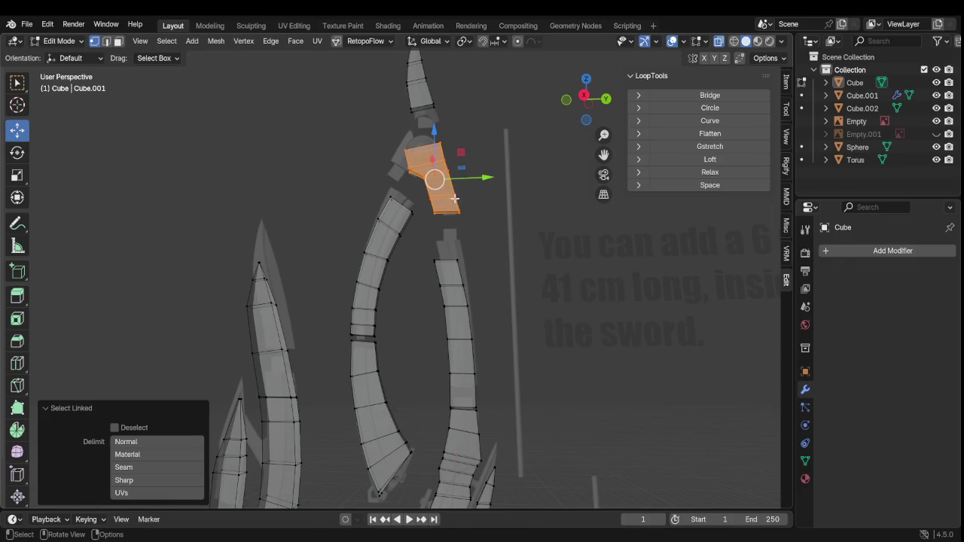
{"action": "key", "text": "g"}
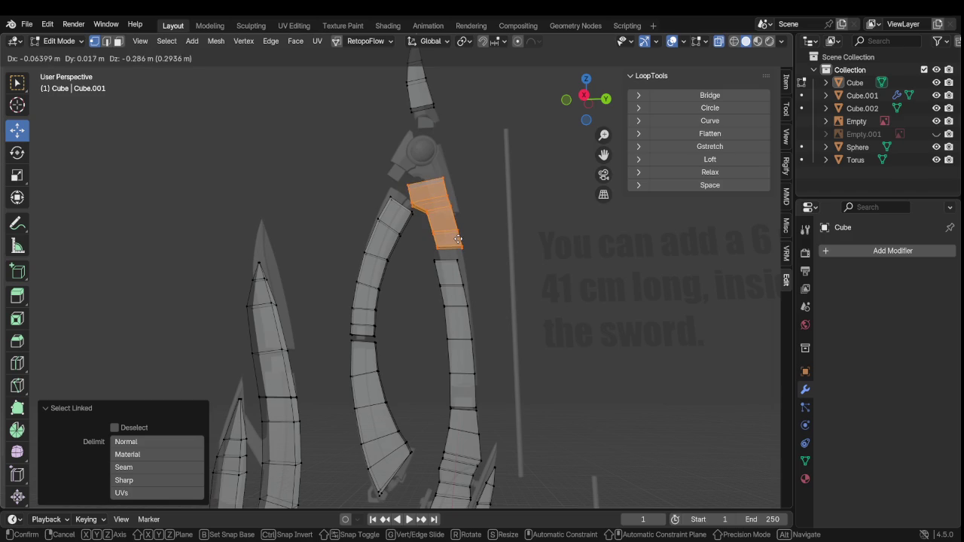
{"action": "left_click", "coordinate": [458, 241]}
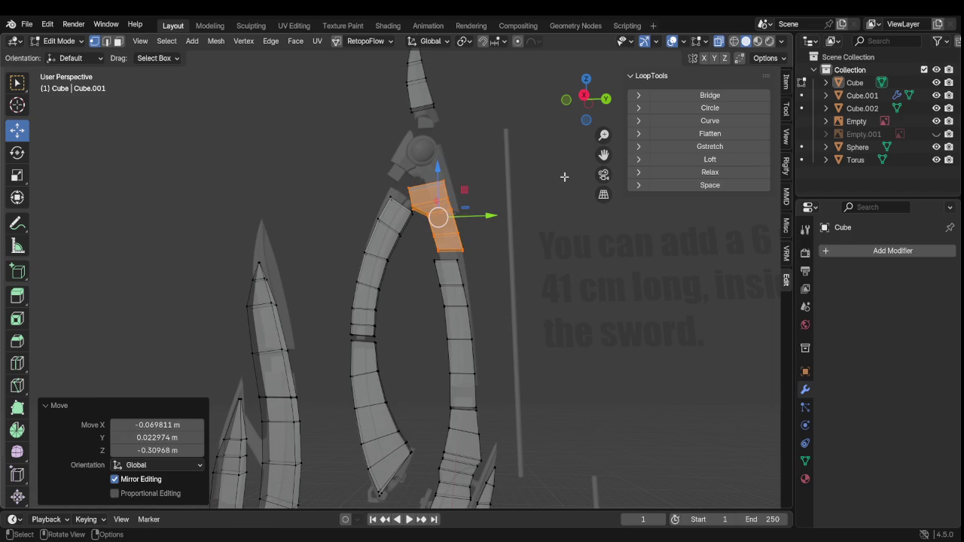
{"action": "key", "text": "ctrl+z"}
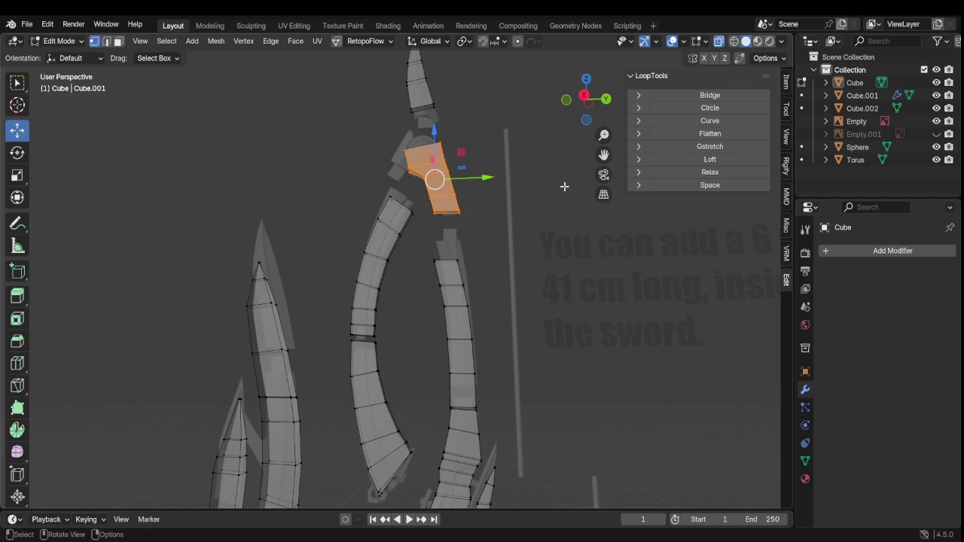
{"action": "key", "text": "alt+a"}
Re-centre and orbit the view to look down on the assembled weapon
{"action": "scroll", "coordinate": [522, 240], "scroll_direction": "down", "scroll_amount": 3}
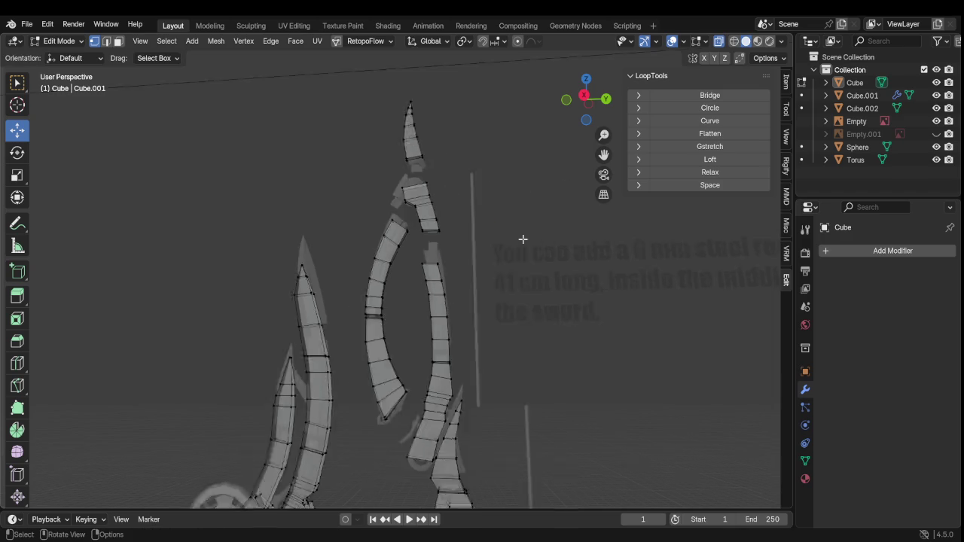
{"action": "scroll", "coordinate": [497, 270], "scroll_direction": "down", "scroll_amount": 3}
{"action": "scroll", "coordinate": [497, 270], "scroll_direction": "up", "scroll_amount": 4}
{"action": "middle_click_drag", "start_coordinate": [475, 299], "coordinate": [508, 193], "text": "shift"}
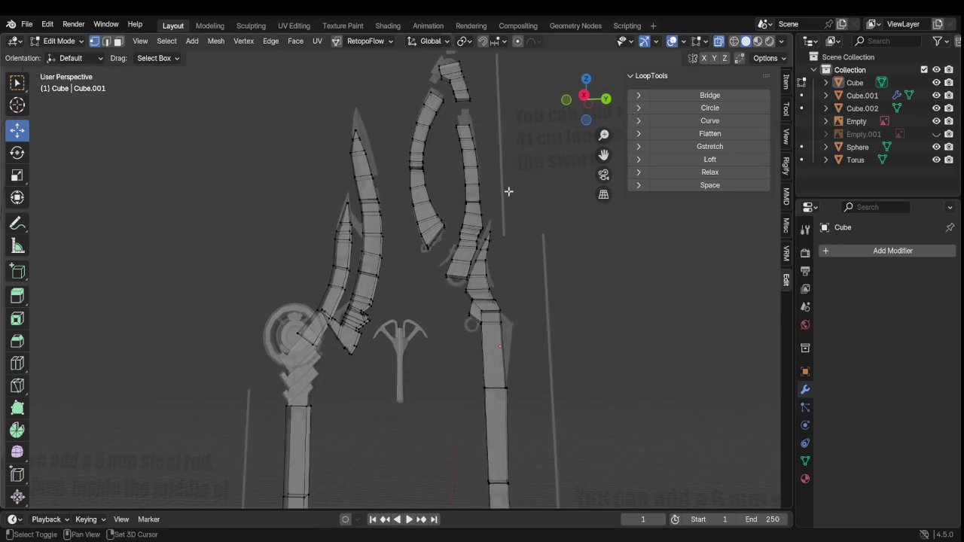
{"action": "scroll", "coordinate": [473, 284], "scroll_direction": "down", "scroll_amount": 5}
{"action": "mouse_move", "coordinate": [473, 284]}
{"action": "middle_mouse_down"}
{"action": "mouse_move", "coordinate": [452, 340]}
{"action": "mouse_move", "coordinate": [640, 372]}
{"action": "middle_mouse_up"}
{"action": "scroll", "coordinate": [500, 340], "scroll_direction": "up", "scroll_amount": 4}
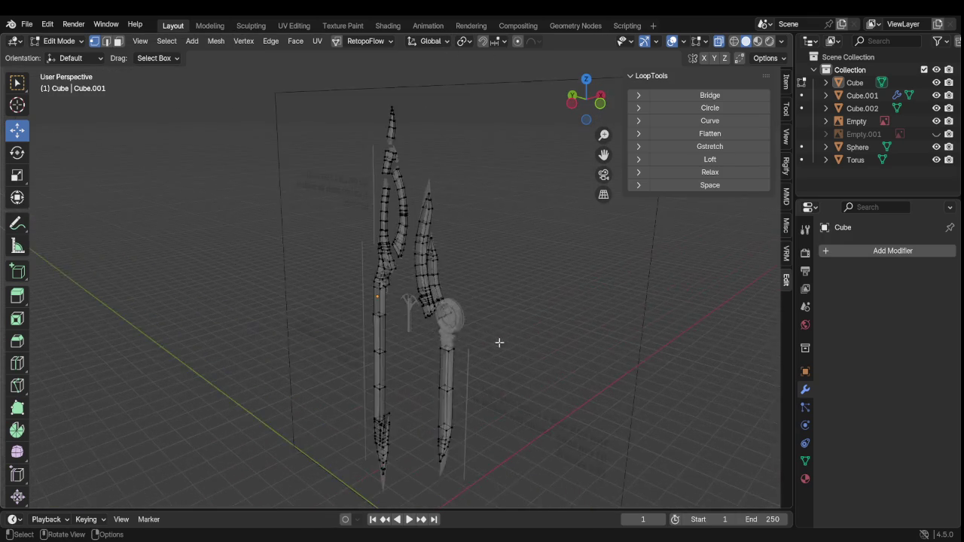
{"action": "scroll", "coordinate": [499, 343], "scroll_direction": "up", "scroll_amount": 2}
{"action": "scroll", "coordinate": [500, 343], "scroll_direction": "down", "scroll_amount": 3}
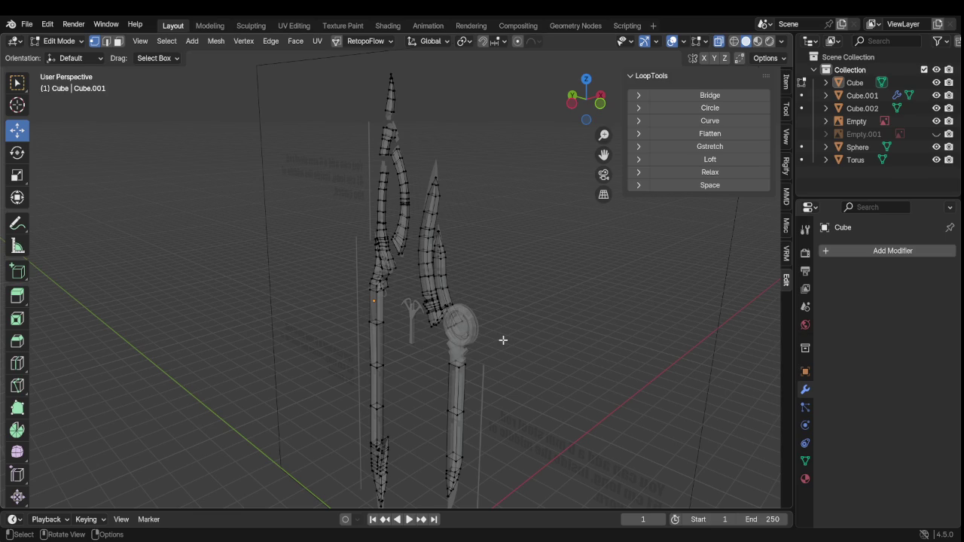
Turn off X-ray so meshes display solid, and hide the Empty reference object
{"action": "scroll", "coordinate": [499, 331], "scroll_direction": "up", "scroll_amount": 3}
{"action": "scroll", "coordinate": [523, 326], "scroll_direction": "up", "scroll_amount": 3}
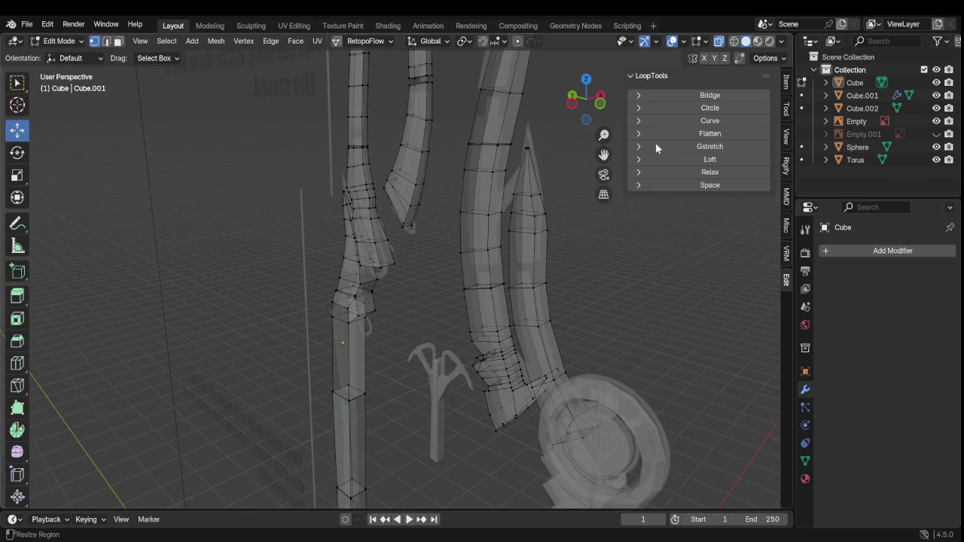
{"action": "left_click", "coordinate": [719, 42]}
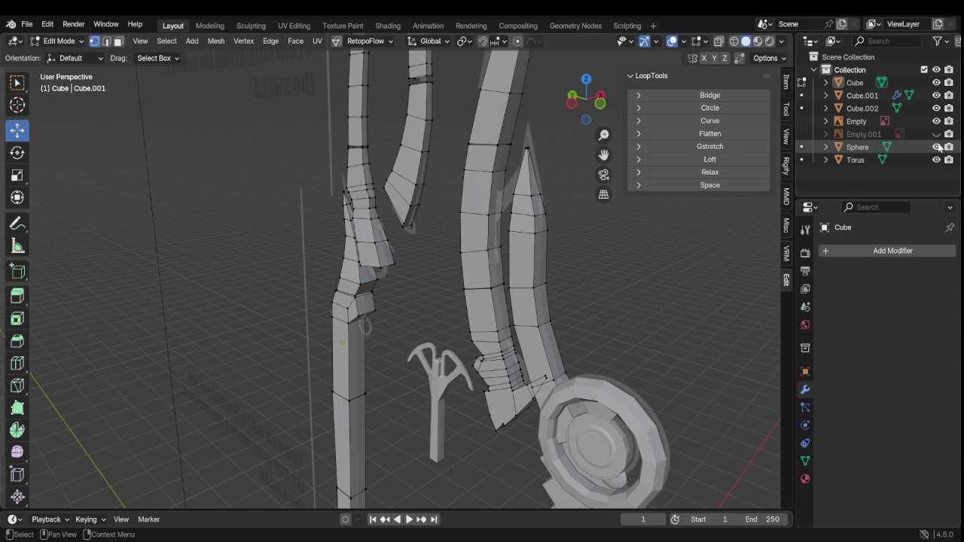
{"action": "left_click", "coordinate": [937, 121]}
Orbit around the staff mesh to inspect the ring head
{"action": "scroll", "coordinate": [501, 282], "scroll_direction": "down", "scroll_amount": 3}
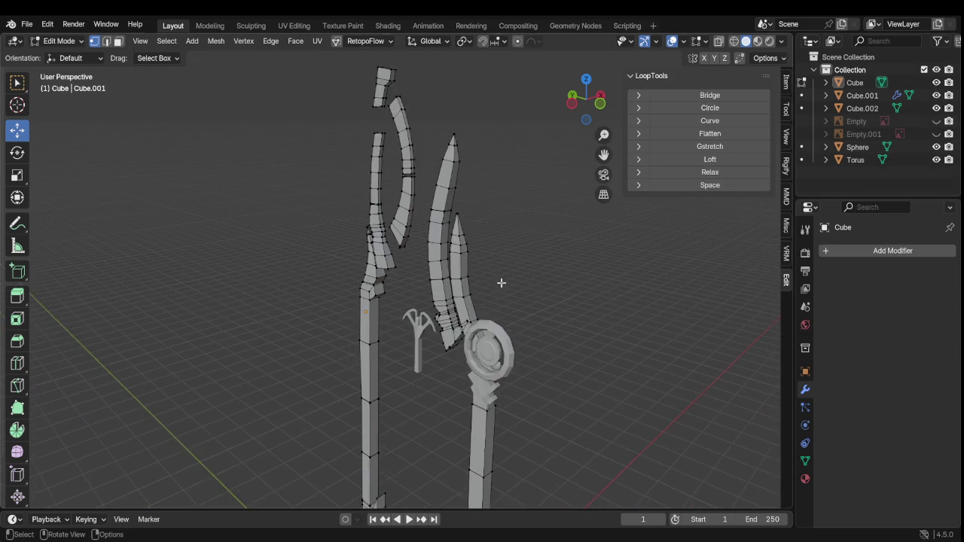
{"action": "mouse_move", "coordinate": [501, 282]}
{"action": "middle_mouse_down"}
{"action": "mouse_move", "coordinate": [694, 289]}
{"action": "mouse_move", "coordinate": [468, 257]}
{"action": "middle_mouse_up"}
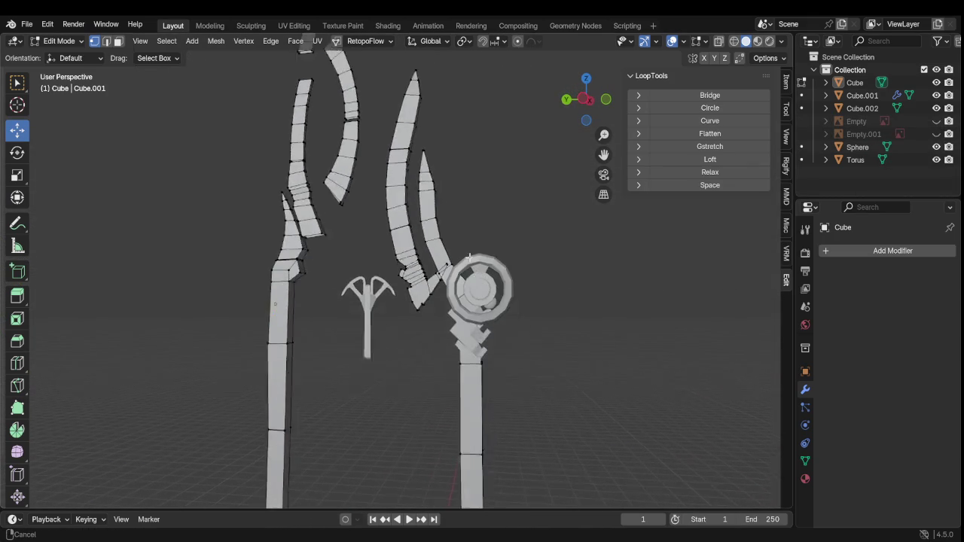
{"action": "mouse_move", "coordinate": [469, 258]}
{"action": "middle_mouse_down"}
{"action": "mouse_move", "coordinate": [400, 224]}
{"action": "mouse_move", "coordinate": [344, 220]}
{"action": "mouse_move", "coordinate": [312, 206]}
{"action": "mouse_move", "coordinate": [267, 252]}
{"action": "mouse_move", "coordinate": [286, 258]}
{"action": "mouse_move", "coordinate": [254, 287]}
{"action": "mouse_move", "coordinate": [351, 286]}
{"action": "mouse_move", "coordinate": [364, 252]}
{"action": "mouse_move", "coordinate": [456, 273]}
{"action": "mouse_move", "coordinate": [370, 276]}
{"action": "mouse_move", "coordinate": [364, 296]}
{"action": "mouse_move", "coordinate": [248, 243]}
{"action": "mouse_move", "coordinate": [254, 263]}
{"action": "middle_mouse_up"}
{"action": "scroll", "coordinate": [264, 259], "scroll_direction": "down", "scroll_amount": 2}
{"action": "scroll", "coordinate": [265, 259], "scroll_direction": "down", "scroll_amount": 2}
{"action": "scroll", "coordinate": [339, 243], "scroll_direction": "down", "scroll_amount": 2}
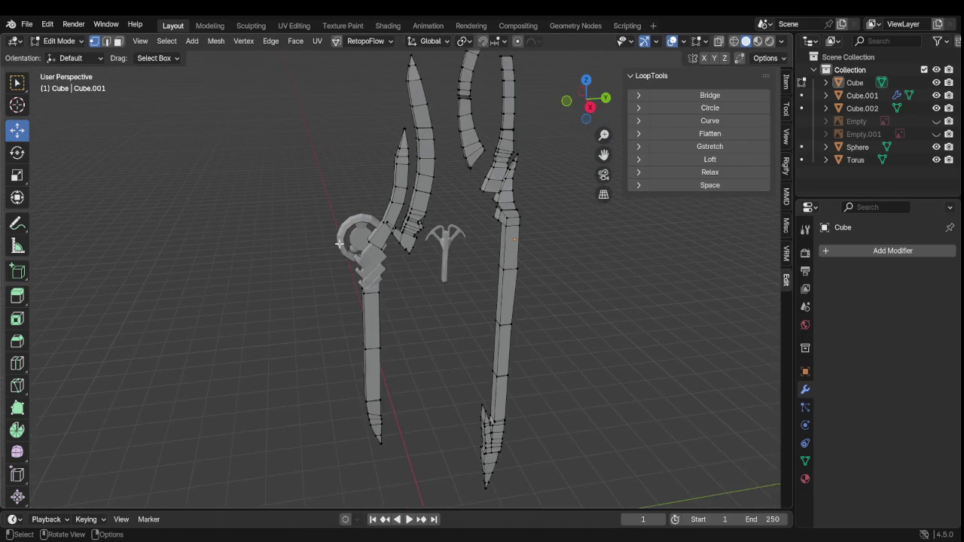
{"action": "scroll", "coordinate": [339, 243], "scroll_direction": "up", "scroll_amount": 3}
{"action": "scroll", "coordinate": [339, 243], "scroll_direction": "up", "scroll_amount": 2}
{"action": "mouse_move", "coordinate": [339, 243]}
{"action": "middle_mouse_down"}
{"action": "mouse_move", "coordinate": [322, 264]}
{"action": "mouse_move", "coordinate": [534, 250]}
{"action": "mouse_move", "coordinate": [562, 256]}
{"action": "mouse_move", "coordinate": [319, 276]}
{"action": "mouse_move", "coordinate": [346, 253]}
{"action": "mouse_move", "coordinate": [424, 241]}
{"action": "mouse_move", "coordinate": [370, 225]}
{"action": "middle_mouse_up"}
{"action": "scroll", "coordinate": [357, 249], "scroll_direction": "down", "scroll_amount": 3}
{"action": "scroll", "coordinate": [368, 229], "scroll_direction": "down", "scroll_amount": 2}
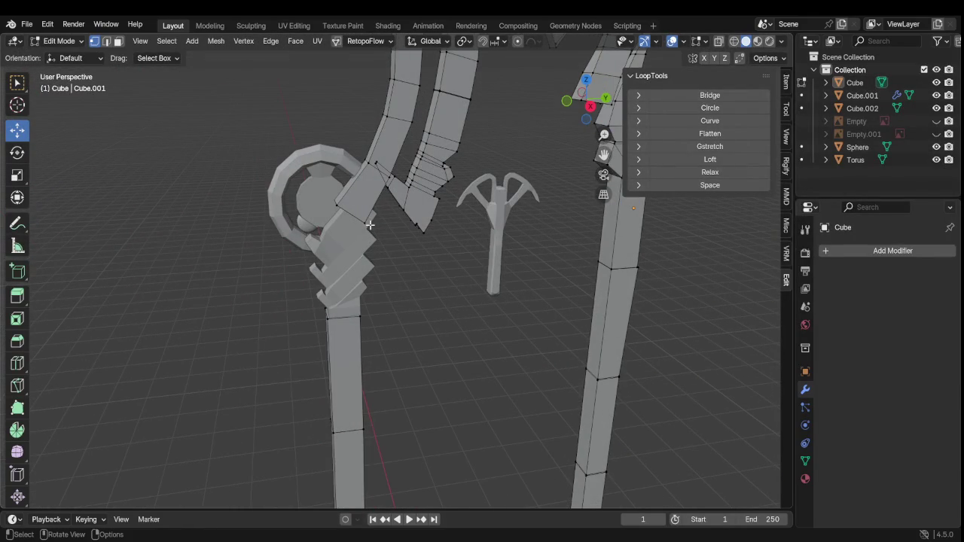
Select the angled block face beside the ring head, raise it and tilt it 6.6°
{"action": "scroll", "coordinate": [381, 234], "scroll_direction": "up", "scroll_amount": 3}
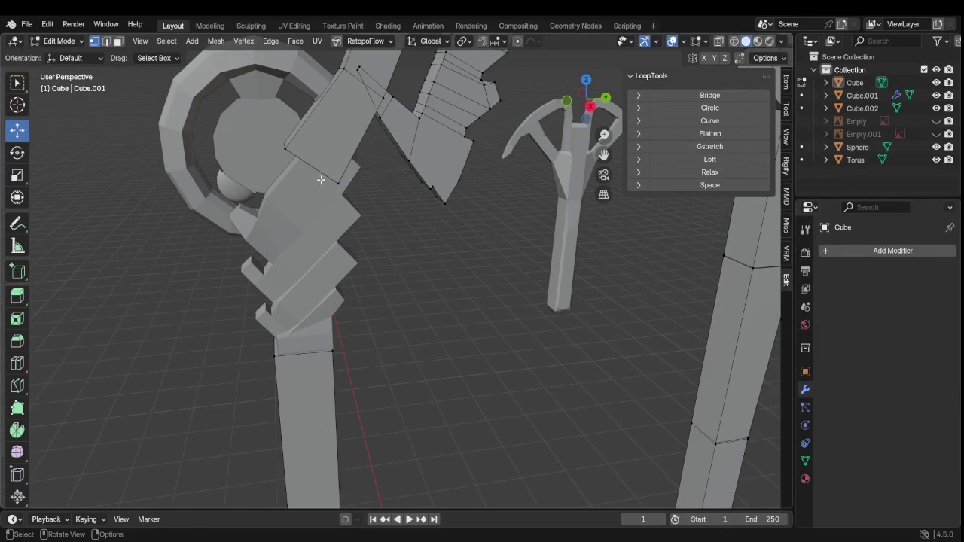
{"action": "left_click", "coordinate": [305, 162], "text": "alt"}
{"action": "left_click", "coordinate": [305, 162]}
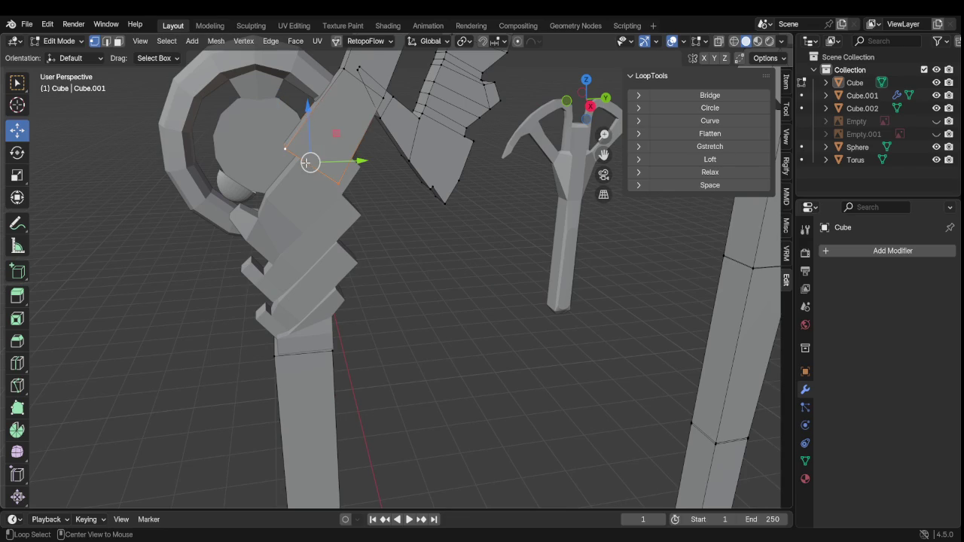
{"action": "key", "text": "g"}
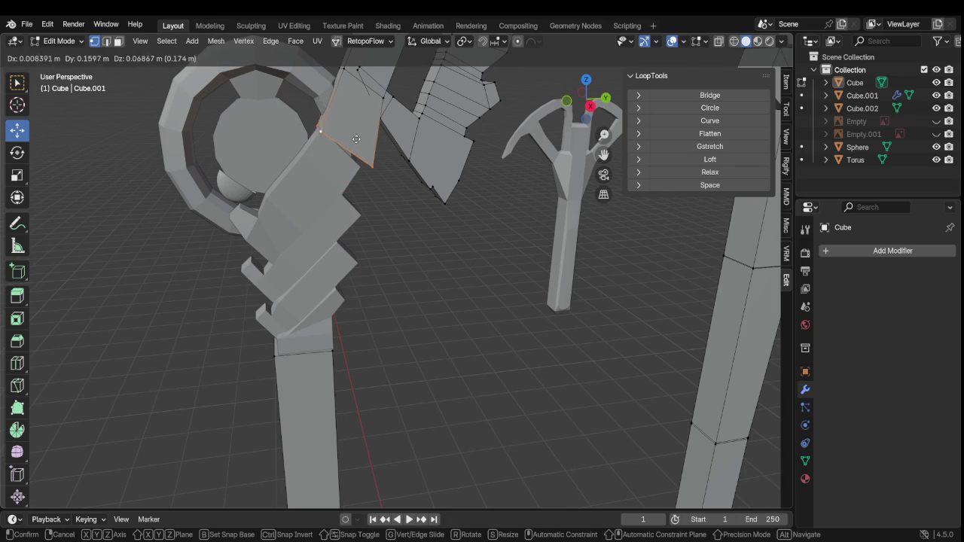
{"action": "left_click", "coordinate": [348, 138]}
{"action": "key", "text": "r"}
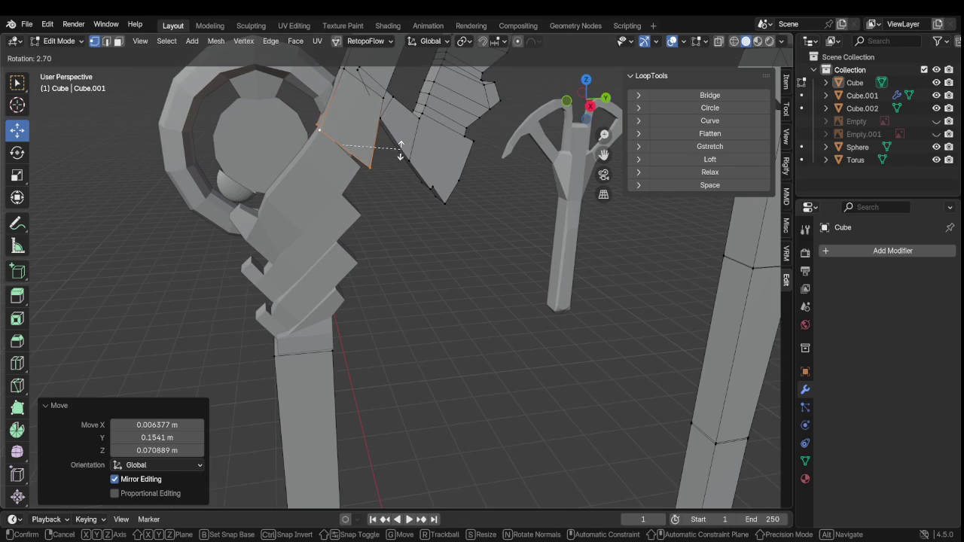
{"action": "left_click", "coordinate": [402, 159]}
Shift the face slightly, shrink it to 0.945, and settle its final position
{"action": "key", "text": "g"}
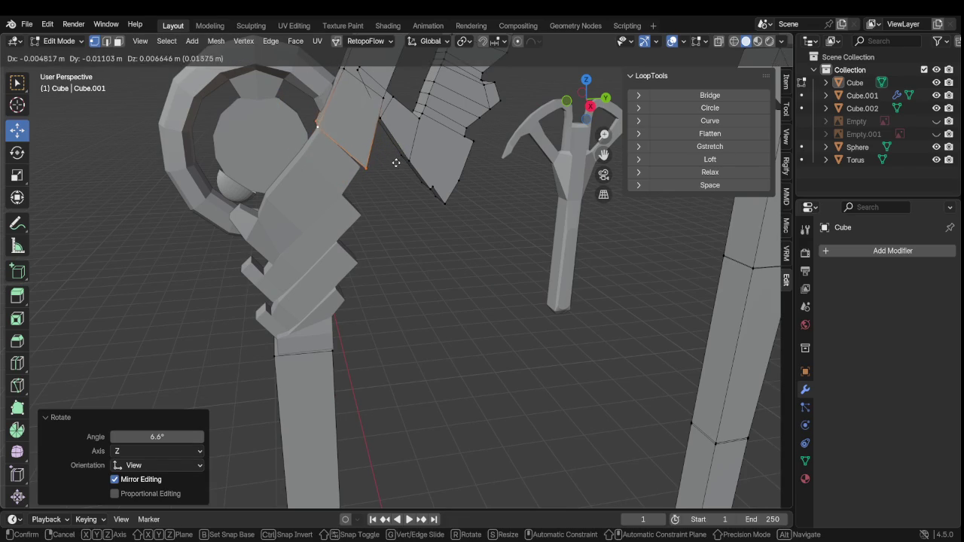
{"action": "left_click", "coordinate": [396, 157]}
{"action": "key", "text": "s"}
{"action": "left_click", "coordinate": [405, 175]}
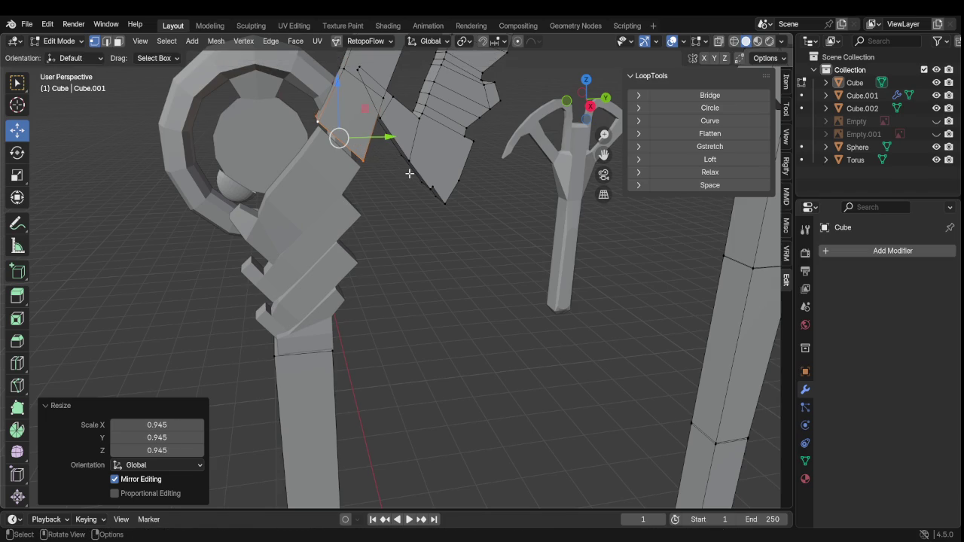
{"action": "key", "text": "g"}
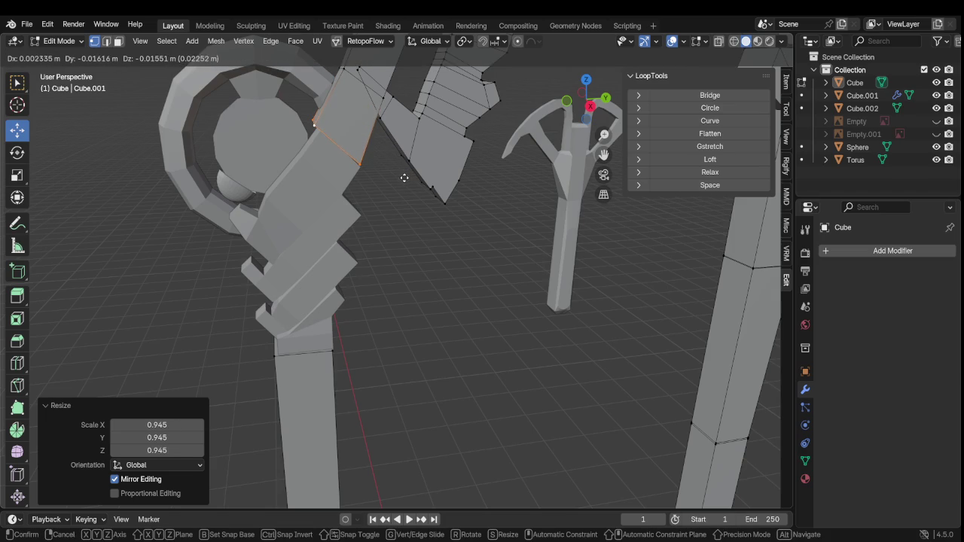
{"action": "left_click", "coordinate": [404, 178]}
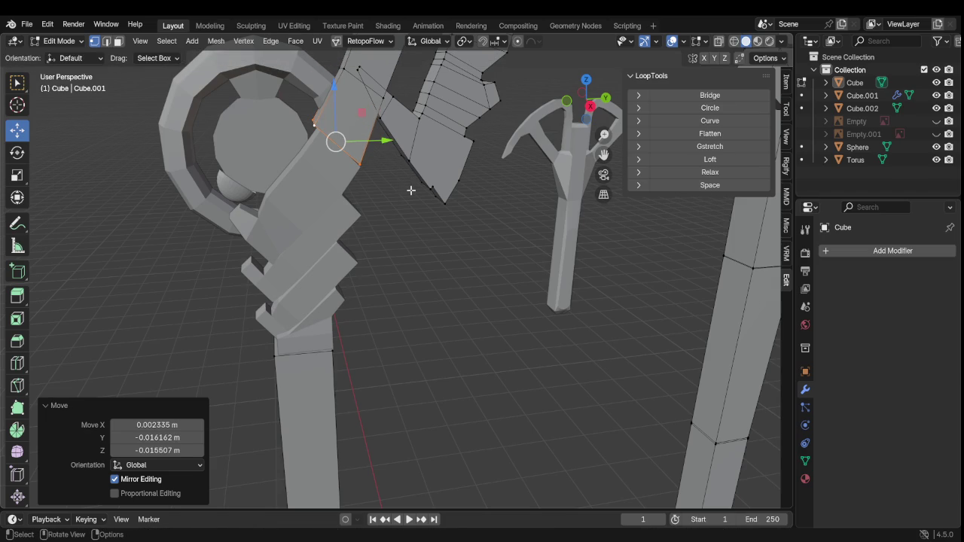
Orbit and zoom around the staff, blades and ring to check the edited face
{"action": "mouse_move", "coordinate": [411, 191]}
{"action": "middle_mouse_down"}
{"action": "mouse_move", "coordinate": [370, 215]}
{"action": "mouse_move", "coordinate": [587, 200]}
{"action": "middle_mouse_up"}
{"action": "scroll", "coordinate": [587, 199], "scroll_direction": "up", "scroll_amount": 2}
{"action": "scroll", "coordinate": [542, 225], "scroll_direction": "down", "scroll_amount": 4}
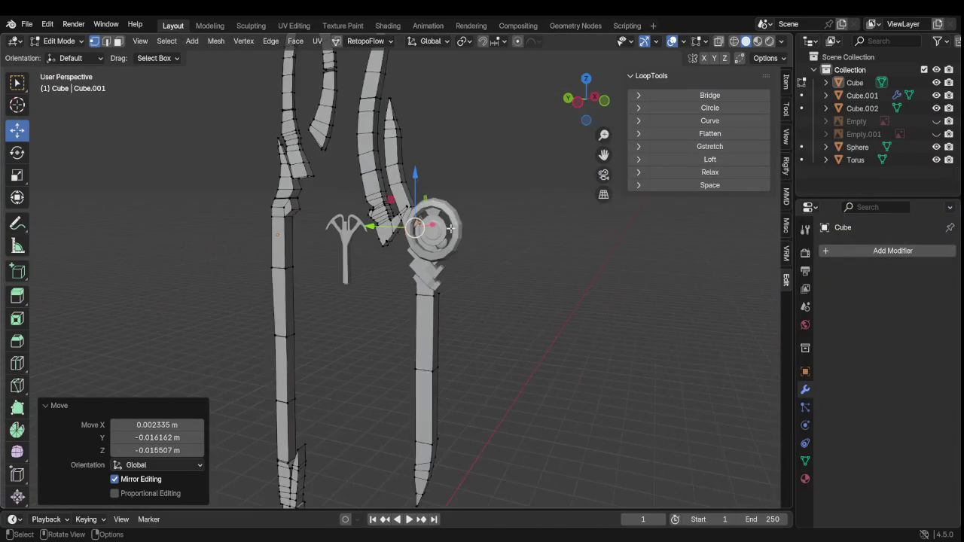
{"action": "middle_click_drag", "start_coordinate": [543, 226], "coordinate": [502, 260]}
{"action": "scroll", "coordinate": [480, 260], "scroll_direction": "up", "scroll_amount": 2}
{"action": "scroll", "coordinate": [480, 259], "scroll_direction": "up", "scroll_amount": 2}
{"action": "scroll", "coordinate": [478, 259], "scroll_direction": "up", "scroll_amount": 2}
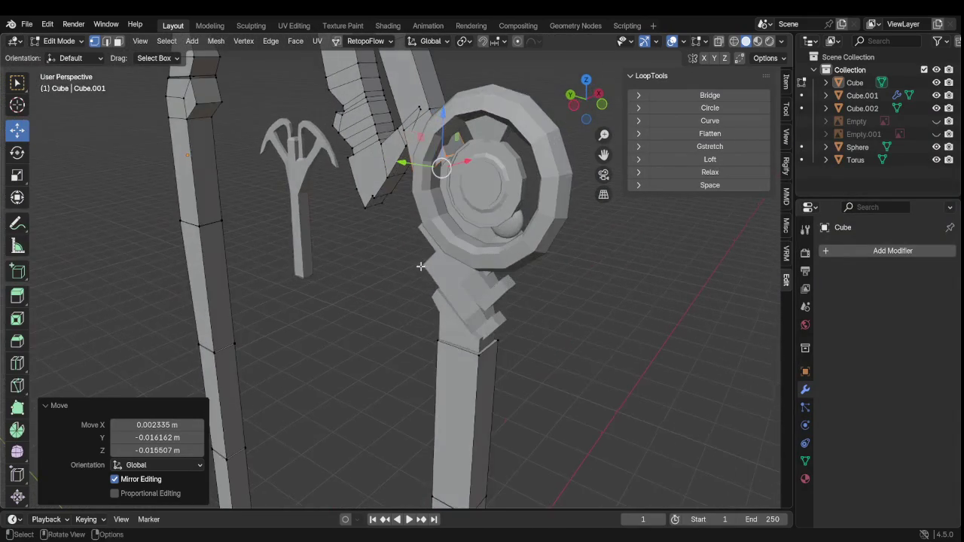
{"action": "scroll", "coordinate": [476, 259], "scroll_direction": "up", "scroll_amount": 2}
{"action": "scroll", "coordinate": [473, 258], "scroll_direction": "up", "scroll_amount": 3}
{"action": "mouse_move", "coordinate": [473, 258]}
{"action": "middle_mouse_down"}
{"action": "mouse_move", "coordinate": [409, 252]}
{"action": "mouse_move", "coordinate": [405, 277]}
{"action": "mouse_move", "coordinate": [358, 314]}
{"action": "mouse_move", "coordinate": [508, 336]}
{"action": "mouse_move", "coordinate": [537, 320]}
{"action": "middle_mouse_up"}
{"action": "scroll", "coordinate": [536, 320], "scroll_direction": "down", "scroll_amount": 3}
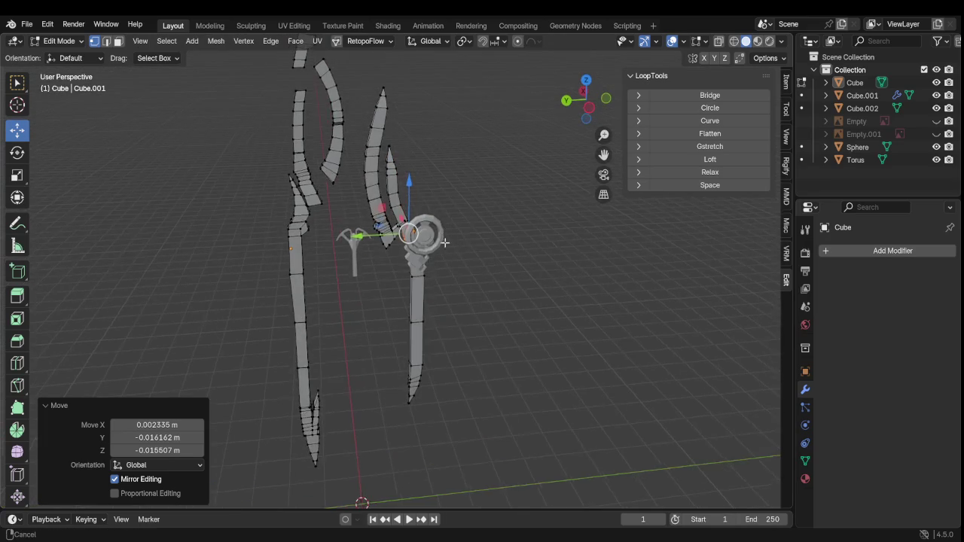
{"action": "mouse_move", "coordinate": [461, 276]}
{"action": "middle_mouse_down"}
{"action": "mouse_move", "coordinate": [423, 318]}
{"action": "mouse_move", "coordinate": [402, 226]}
{"action": "middle_mouse_up"}
{"action": "scroll", "coordinate": [422, 313], "scroll_direction": "up", "scroll_amount": 2}
{"action": "scroll", "coordinate": [422, 312], "scroll_direction": "up", "scroll_amount": 2}
{"action": "scroll", "coordinate": [419, 304], "scroll_direction": "down", "scroll_amount": 4}
{"action": "scroll", "coordinate": [419, 304], "scroll_direction": "up", "scroll_amount": 2}
{"action": "scroll", "coordinate": [403, 226], "scroll_direction": "up", "scroll_amount": 1}
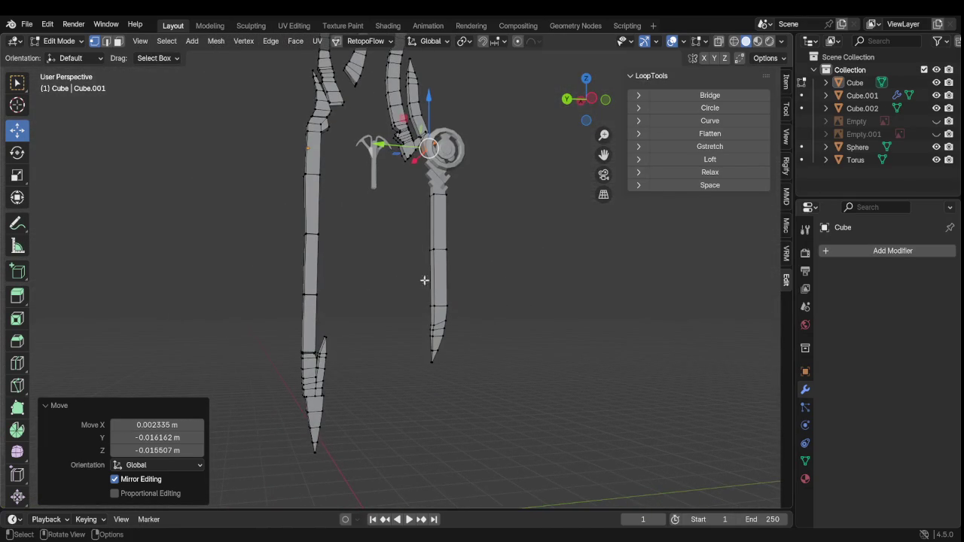
{"action": "scroll", "coordinate": [414, 308], "scroll_direction": "up", "scroll_amount": 2}
{"action": "mouse_move", "coordinate": [434, 295]}
{"action": "middle_mouse_down"}
{"action": "mouse_move", "coordinate": [241, 296]}
{"action": "mouse_move", "coordinate": [424, 306]}
{"action": "mouse_move", "coordinate": [391, 322]}
{"action": "middle_mouse_up"}
{"action": "scroll", "coordinate": [424, 306], "scroll_direction": "down", "scroll_amount": 2}
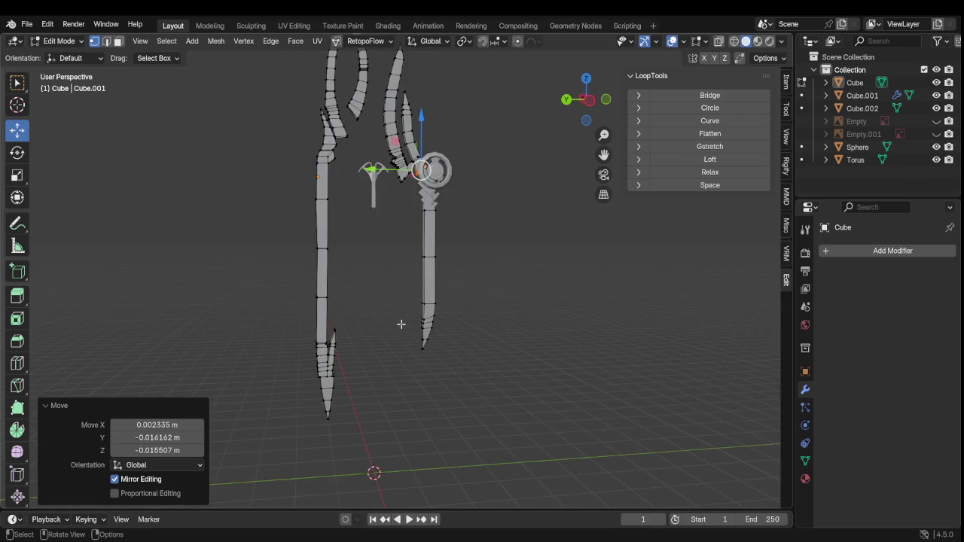
{"action": "scroll", "coordinate": [379, 338], "scroll_direction": "up", "scroll_amount": 3}
{"action": "middle_click_drag", "start_coordinate": [379, 337], "coordinate": [399, 241], "text": "shift"}
{"action": "scroll", "coordinate": [399, 241], "scroll_direction": "down", "scroll_amount": 1}
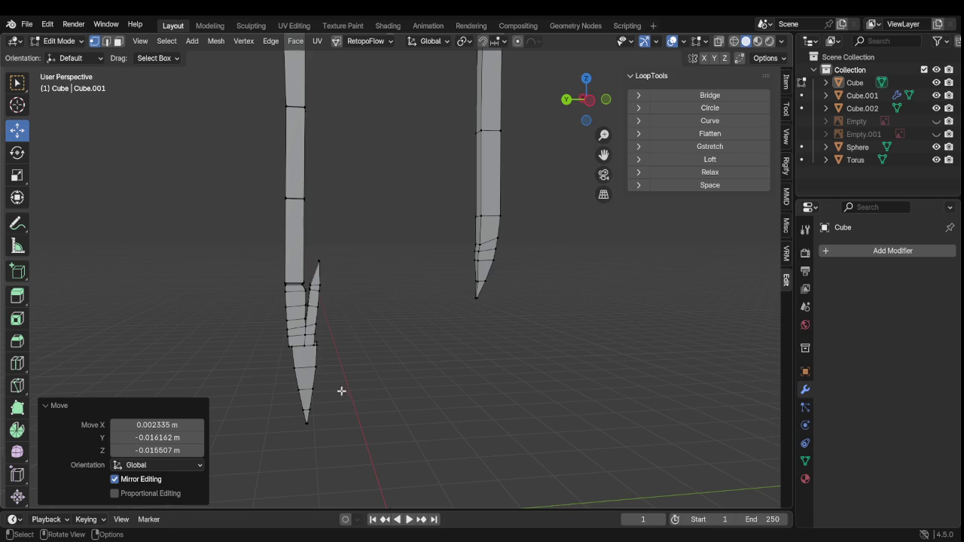
Select the linked lower blade tip and move it 0.034836 m along Y
{"action": "key", "text": "l"}
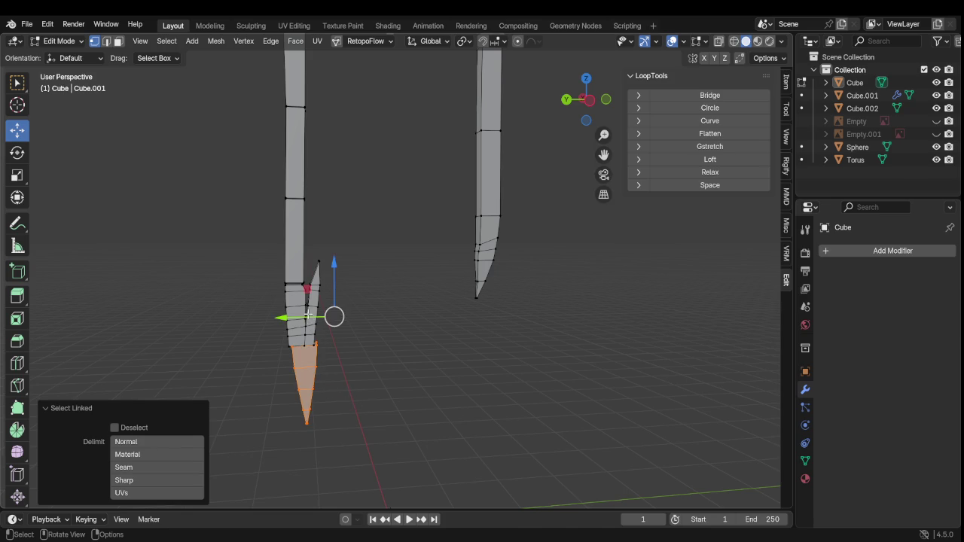
{"action": "key", "text": "g"}
{"action": "key", "text": "y"}
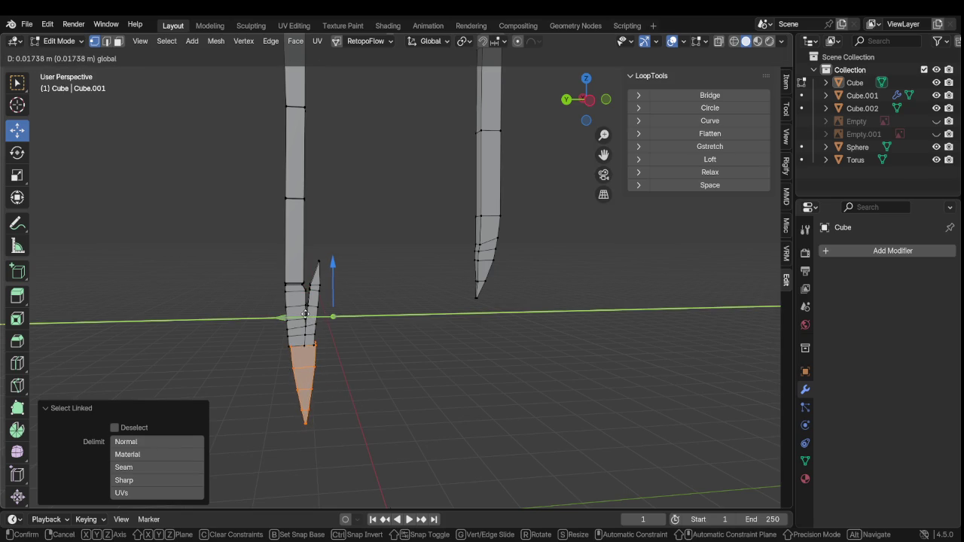
{"action": "left_click", "coordinate": [304, 317]}
Orbit and zoom in for a close look at the staff head
{"action": "scroll", "coordinate": [339, 301], "scroll_direction": "down", "scroll_amount": 3}
{"action": "scroll", "coordinate": [432, 333], "scroll_direction": "down", "scroll_amount": 2}
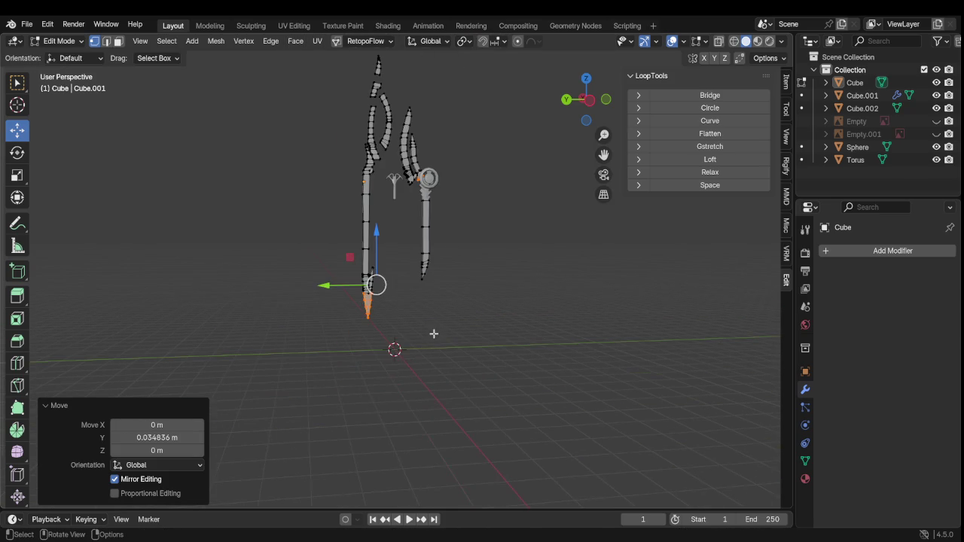
{"action": "middle_click_drag", "start_coordinate": [443, 317], "coordinate": [453, 412]}
{"action": "scroll", "coordinate": [453, 412], "scroll_direction": "up", "scroll_amount": 3}
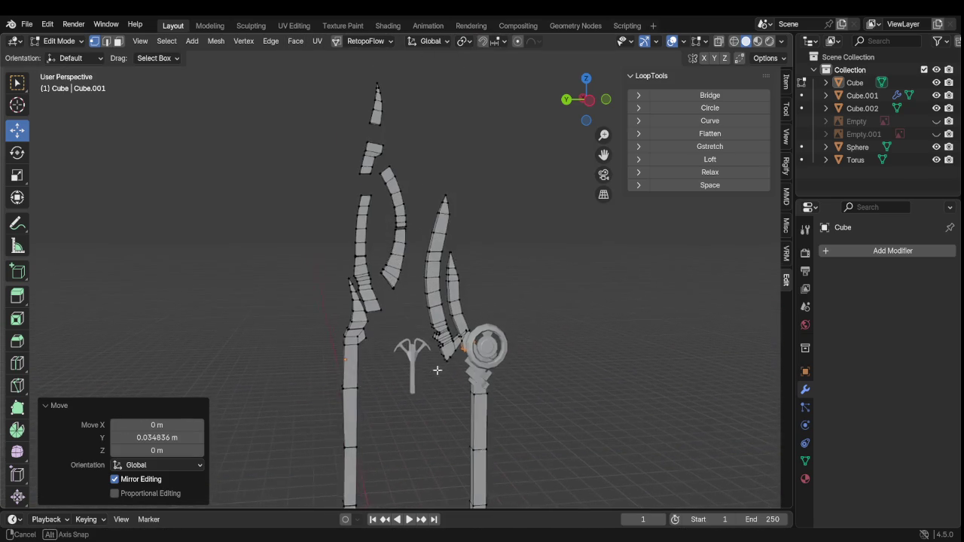
{"action": "mouse_move", "coordinate": [437, 370]}
{"action": "middle_mouse_down"}
{"action": "mouse_move", "coordinate": [199, 371]}
{"action": "mouse_move", "coordinate": [404, 383]}
{"action": "mouse_move", "coordinate": [400, 376]}
{"action": "mouse_move", "coordinate": [474, 360]}
{"action": "mouse_move", "coordinate": [437, 377]}
{"action": "mouse_move", "coordinate": [437, 389]}
{"action": "mouse_move", "coordinate": [415, 402]}
{"action": "middle_mouse_up"}
{"action": "scroll", "coordinate": [399, 376], "scroll_direction": "down", "scroll_amount": 3}
{"action": "scroll", "coordinate": [475, 360], "scroll_direction": "up", "scroll_amount": 3}
{"action": "scroll", "coordinate": [230, 359], "scroll_direction": "up", "scroll_amount": 2}
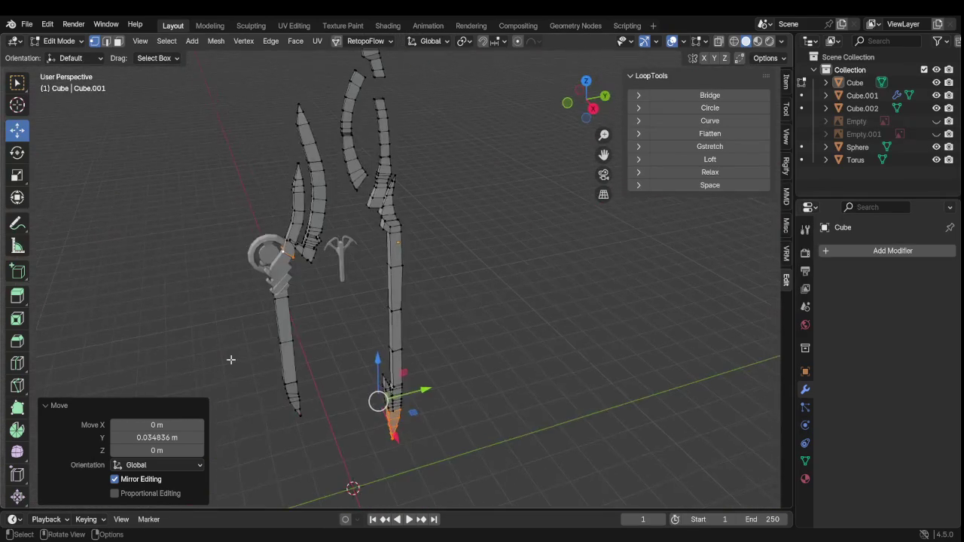
{"action": "scroll", "coordinate": [315, 327], "scroll_direction": "up", "scroll_amount": 2}
{"action": "scroll", "coordinate": [444, 340], "scroll_direction": "up", "scroll_amount": 2}
{"action": "scroll", "coordinate": [524, 338], "scroll_direction": "up", "scroll_amount": 2}
{"action": "middle_click_drag", "start_coordinate": [523, 338], "coordinate": [528, 340]}
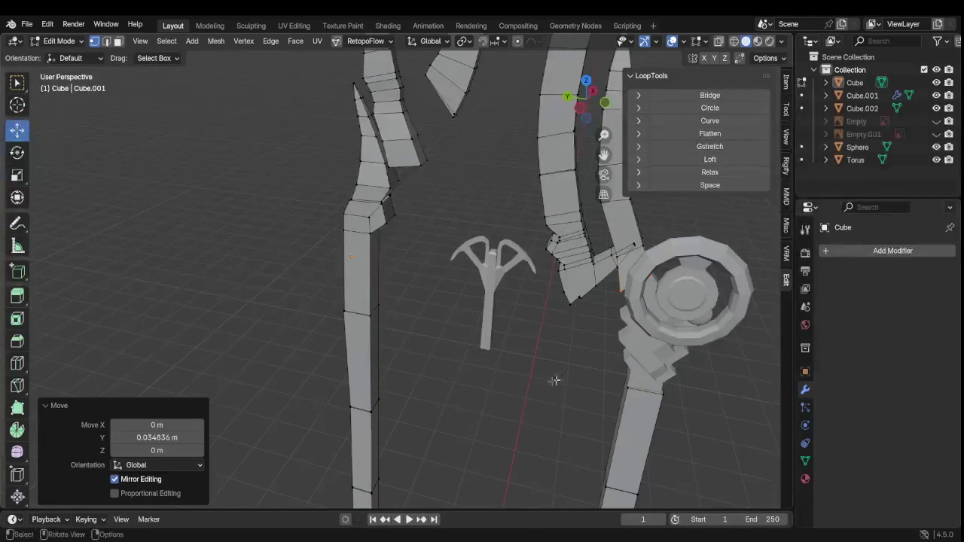
Deselect all weapon mesh geometry and zoom out to view the whole staff and blades
{"action": "scroll", "coordinate": [532, 379], "scroll_direction": "down", "scroll_amount": 4}
{"action": "scroll", "coordinate": [510, 365], "scroll_direction": "down", "scroll_amount": 1}
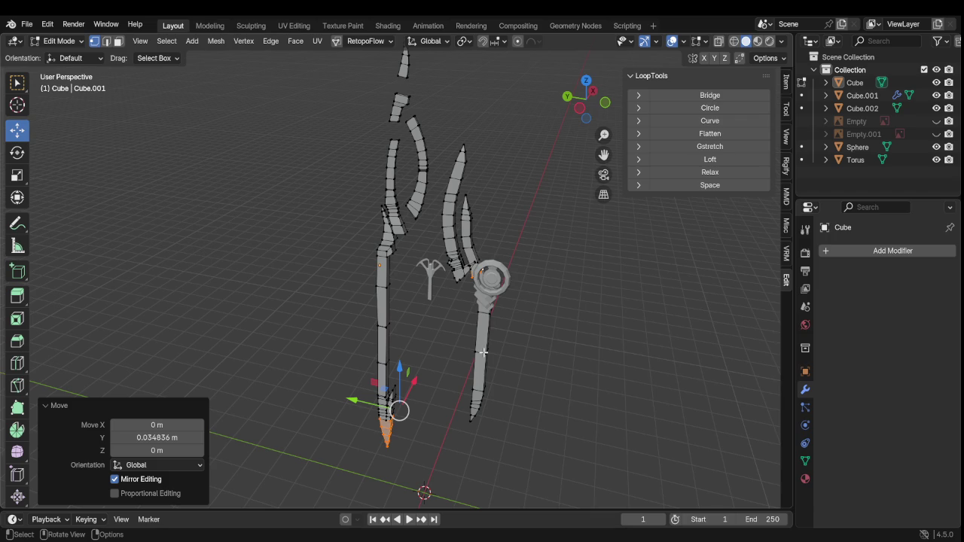
{"action": "scroll", "coordinate": [458, 310], "scroll_direction": "up", "scroll_amount": 3}
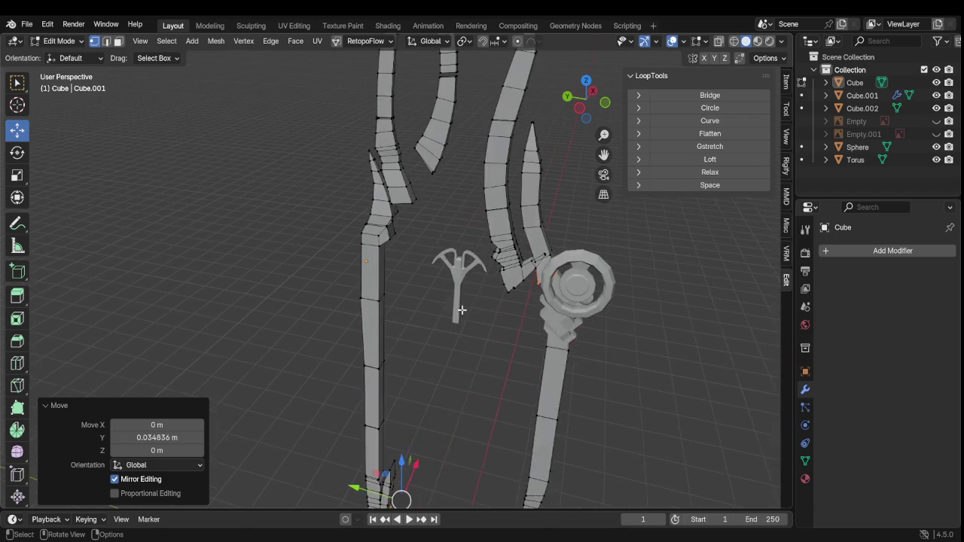
{"action": "scroll", "coordinate": [490, 308], "scroll_direction": "up", "scroll_amount": 4}
{"action": "scroll", "coordinate": [492, 307], "scroll_direction": "down", "scroll_amount": 3}
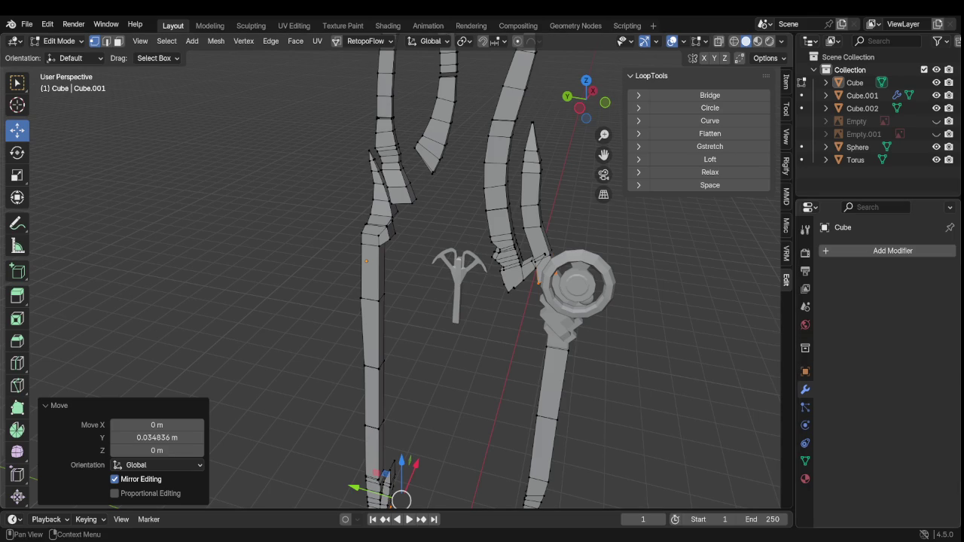
{"action": "left_click", "coordinate": [666, 469]}
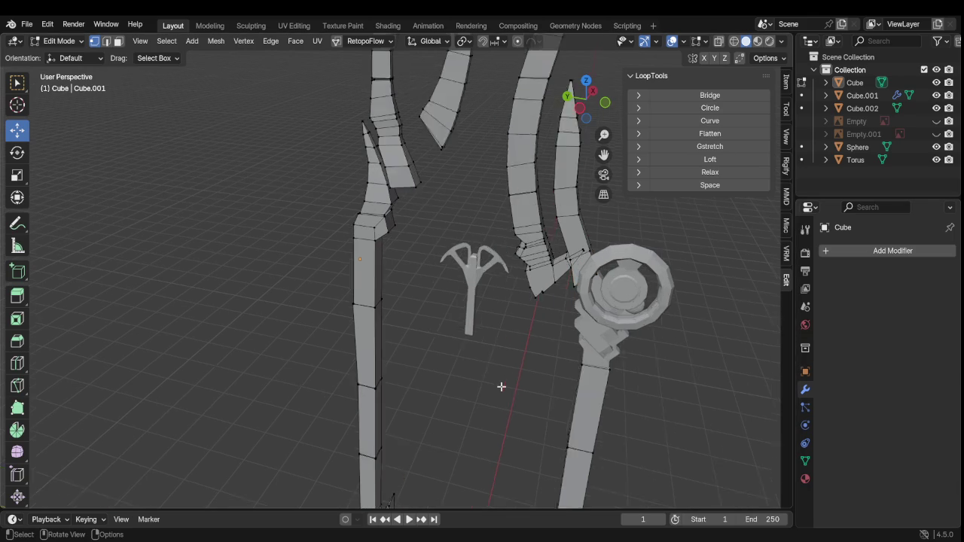
{"action": "scroll", "coordinate": [518, 362], "scroll_direction": "down", "scroll_amount": 3}
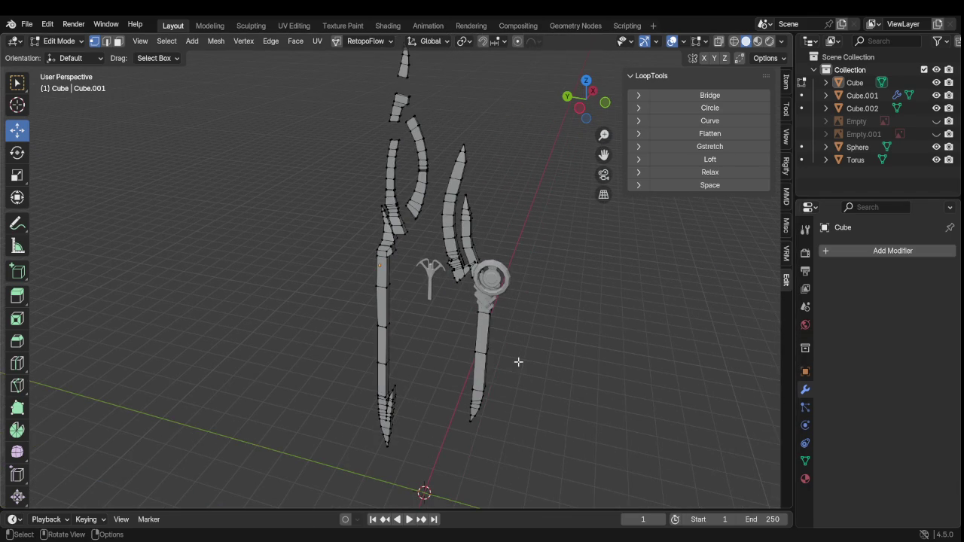
Select the trident crest (Cube.001) and review its Mirror modifier options
{"action": "scroll", "coordinate": [518, 357], "scroll_direction": "up", "scroll_amount": 3}
{"action": "scroll", "coordinate": [499, 348], "scroll_direction": "up", "scroll_amount": 3}
{"action": "key", "text": "Tab"}
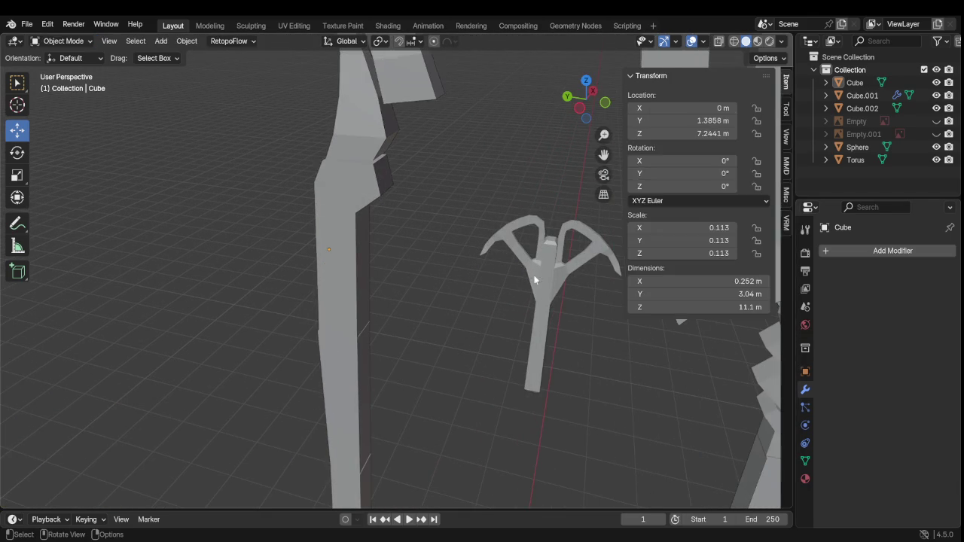
{"action": "left_click", "coordinate": [548, 278]}
{"action": "key", "text": "Tab"}
{"action": "scroll", "coordinate": [539, 326], "scroll_direction": "down", "scroll_amount": 3}
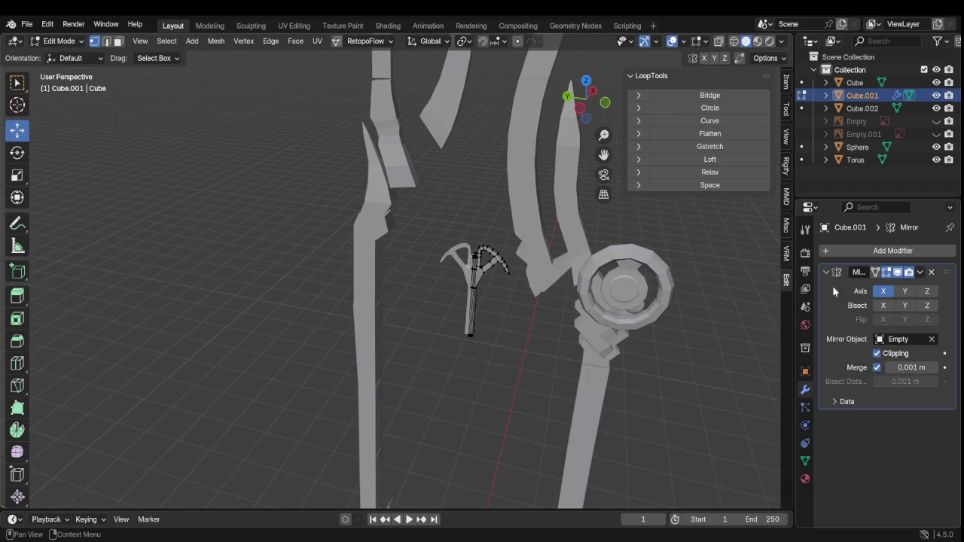
{"action": "left_click", "coordinate": [920, 272]}
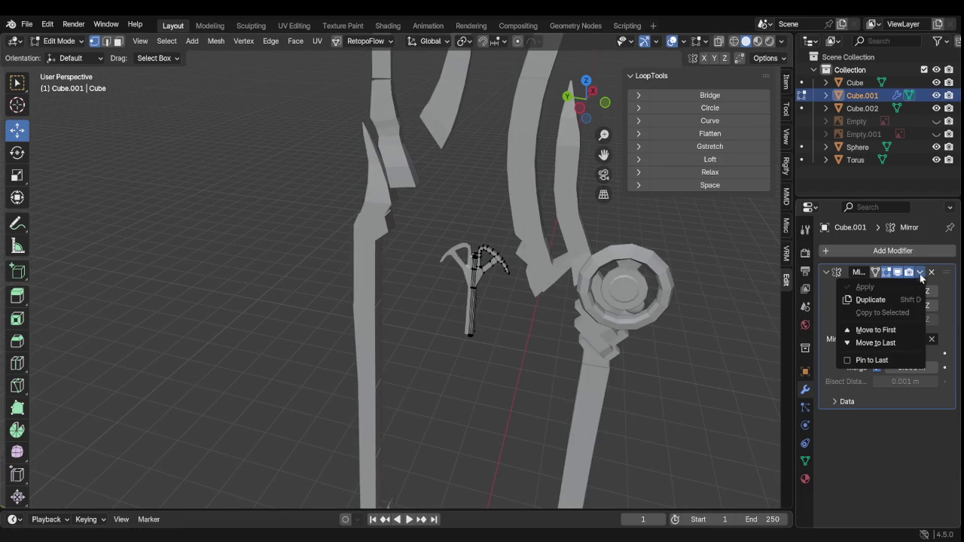
{"action": "key", "text": "Tab"}
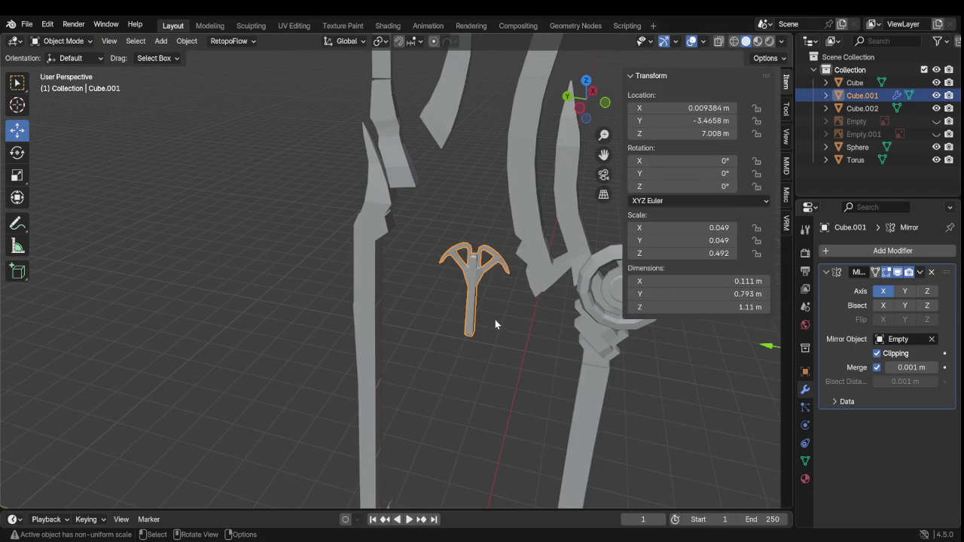
Undo a trial move of the trident crest and apply its Mirror modifier
{"action": "scroll", "coordinate": [495, 321], "scroll_direction": "down", "scroll_amount": 3}
{"action": "left_click_drag", "start_coordinate": [527, 298], "coordinate": [584, 318]}
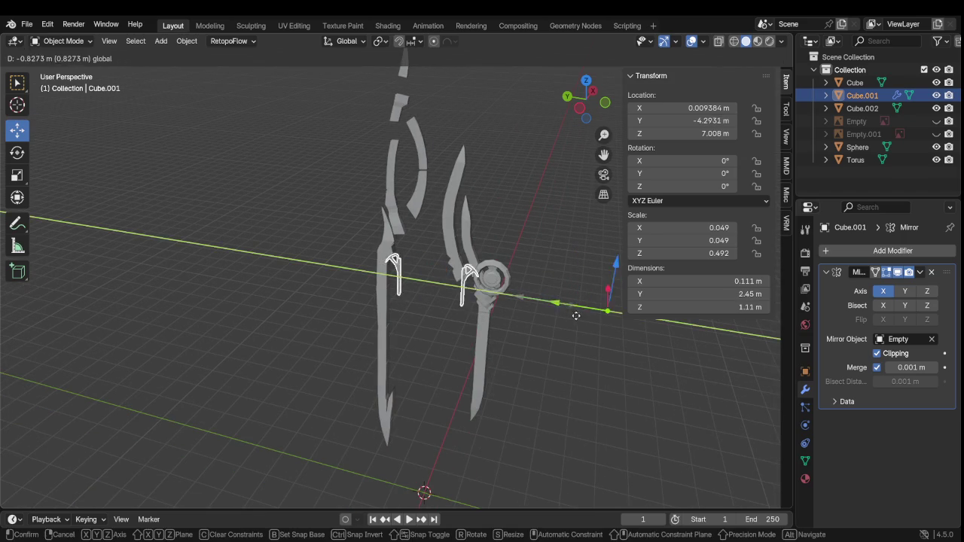
{"action": "key", "text": "ctrl+z"}
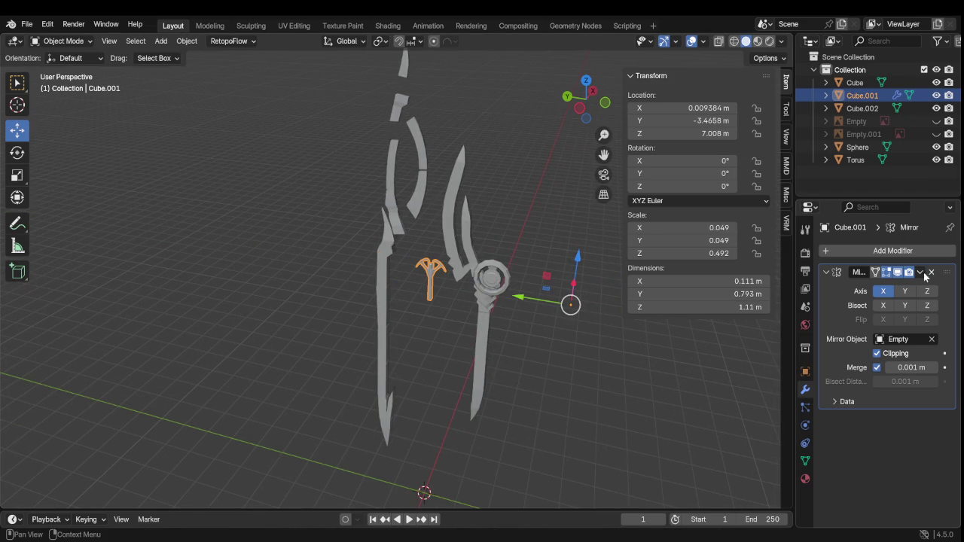
{"action": "left_click", "coordinate": [920, 272]}
{"action": "left_click", "coordinate": [828, 285]}
{"action": "scroll", "coordinate": [422, 339], "scroll_direction": "up", "scroll_amount": 1}
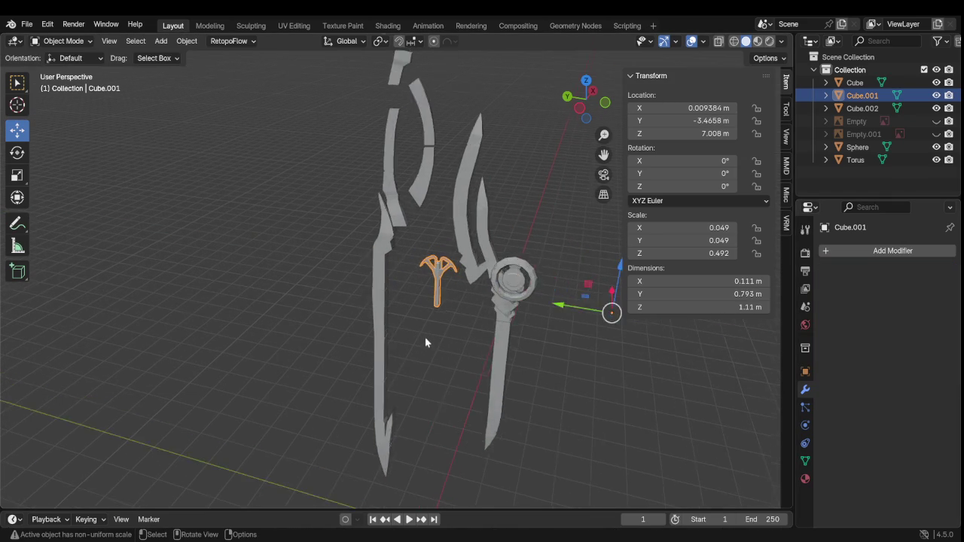
{"action": "scroll", "coordinate": [445, 336], "scroll_direction": "up", "scroll_amount": 4}
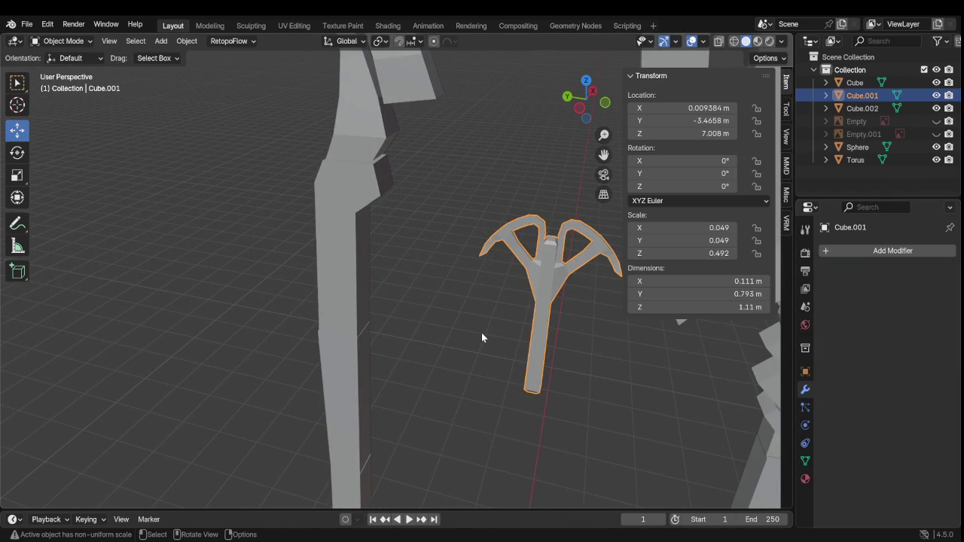
Select all of the trident's geometry in Edit Mode and move it 1.58 m along Y
{"action": "key", "text": "Tab"}
{"action": "scroll", "coordinate": [503, 333], "scroll_direction": "down", "scroll_amount": 2}
{"action": "key", "text": "a"}
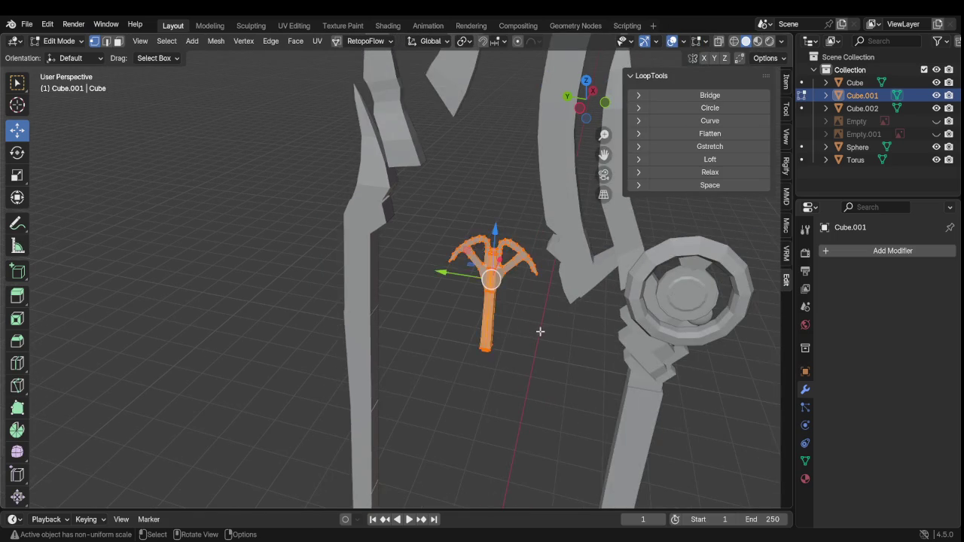
{"action": "scroll", "coordinate": [513, 325], "scroll_direction": "down", "scroll_amount": 2}
{"action": "key", "text": "g"}
{"action": "key", "text": "y"}
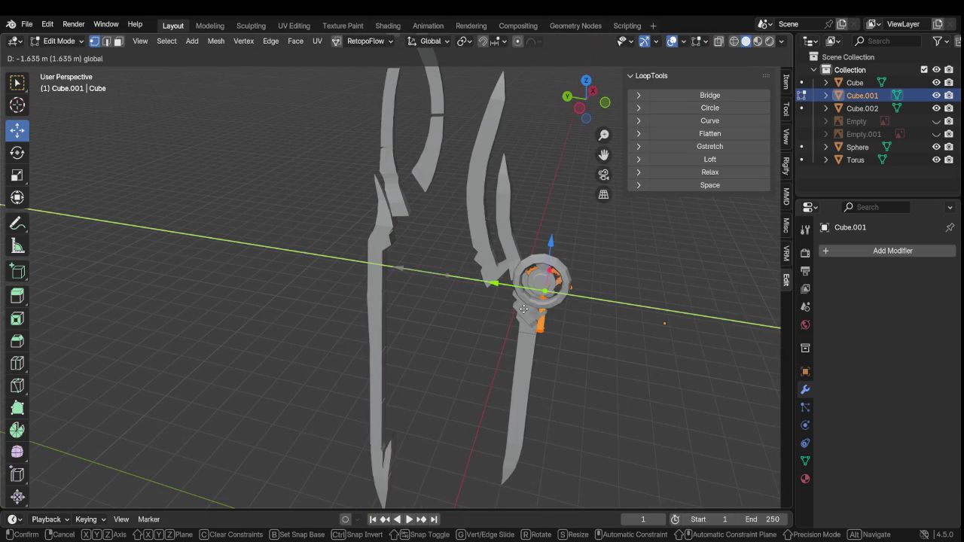
{"action": "left_click", "coordinate": [520, 309]}
Shift the trident -0.32 m along X and raise it slightly along Z
{"action": "middle_click_drag", "start_coordinate": [520, 309], "coordinate": [407, 297]}
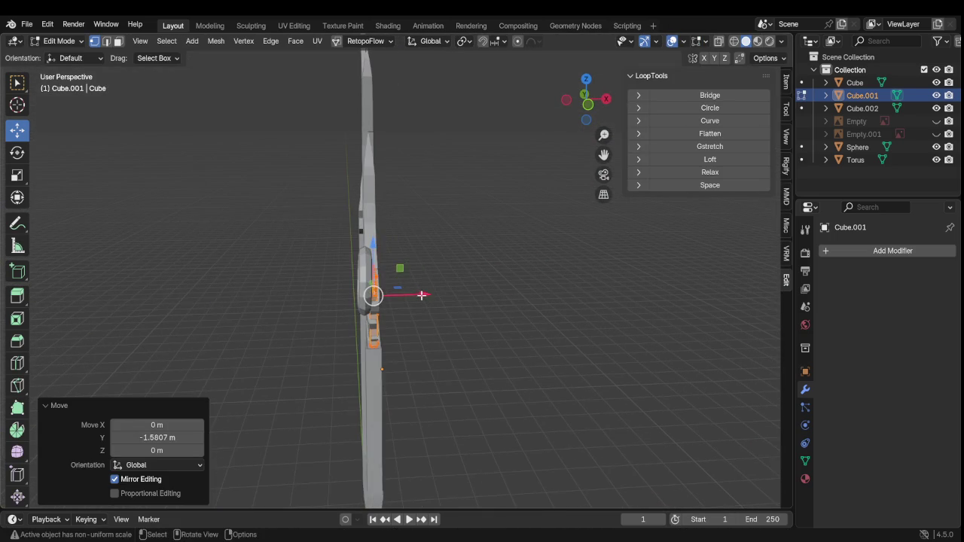
{"action": "key", "text": "g"}
{"action": "key", "text": "x"}
{"action": "left_click", "coordinate": [393, 302]}
{"action": "scroll", "coordinate": [422, 297], "scroll_direction": "up", "scroll_amount": 5}
{"action": "mouse_move", "coordinate": [469, 286]}
{"action": "middle_mouse_down"}
{"action": "mouse_move", "coordinate": [517, 299]}
{"action": "mouse_move", "coordinate": [426, 323]}
{"action": "mouse_move", "coordinate": [474, 312]}
{"action": "mouse_move", "coordinate": [469, 302]}
{"action": "middle_mouse_up"}
{"action": "scroll", "coordinate": [426, 323], "scroll_direction": "up", "scroll_amount": 3}
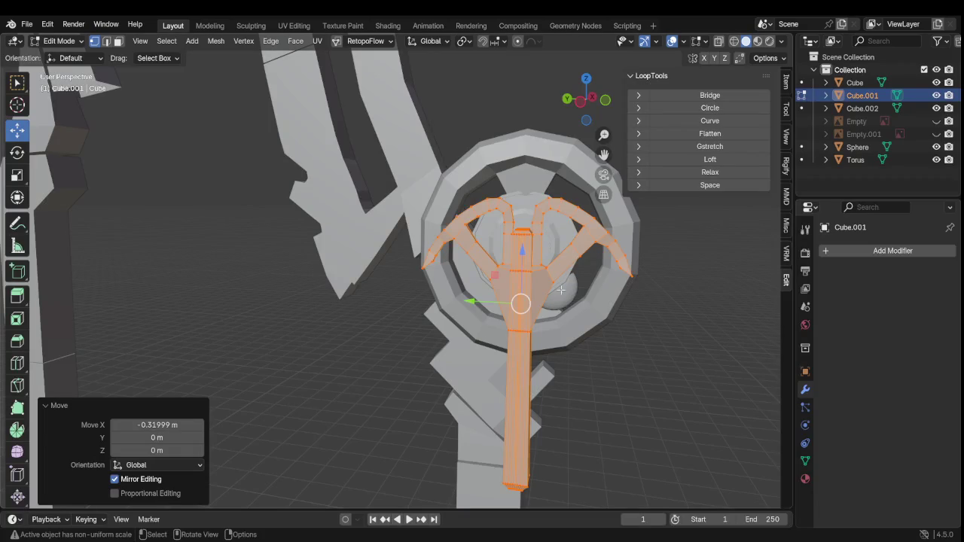
{"action": "left_click_drag", "start_coordinate": [530, 226], "coordinate": [534, 206]}
Nudge the trident 0.079 m along X to seat it inside the ring
{"action": "middle_click_drag", "start_coordinate": [539, 235], "coordinate": [414, 255]}
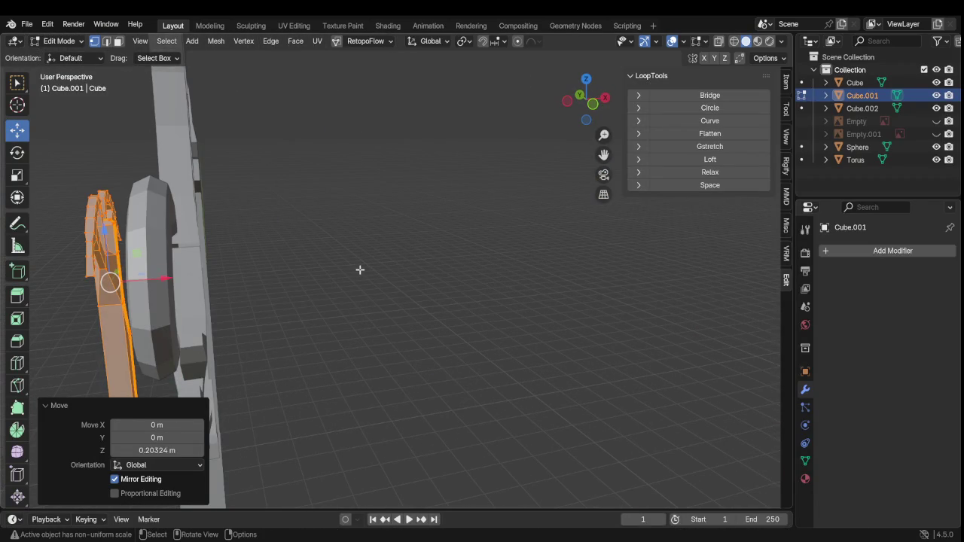
{"action": "mouse_move", "coordinate": [369, 276]}
{"action": "middle_mouse_down"}
{"action": "mouse_move", "coordinate": [477, 264]}
{"action": "mouse_move", "coordinate": [324, 262]}
{"action": "middle_mouse_up"}
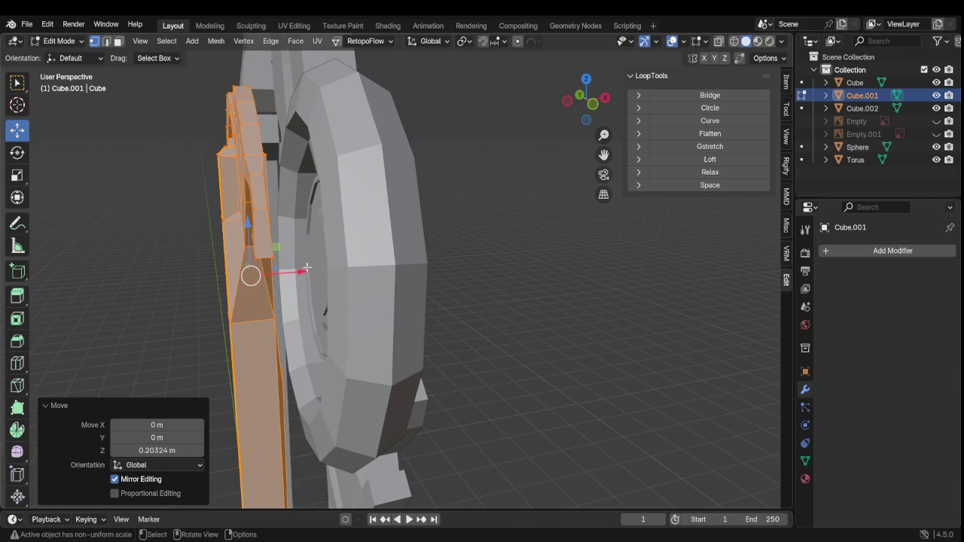
{"action": "key", "text": "g"}
{"action": "key", "text": "x"}
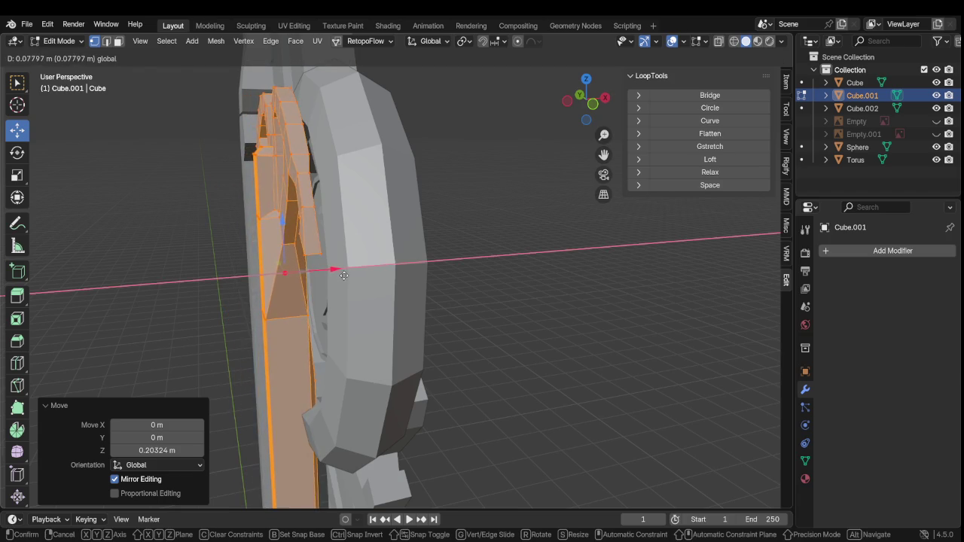
{"action": "left_click", "coordinate": [332, 270]}
Undo back to the main weapon mesh and orbit around the staff head
{"action": "middle_click_drag", "start_coordinate": [332, 270], "coordinate": [456, 303]}
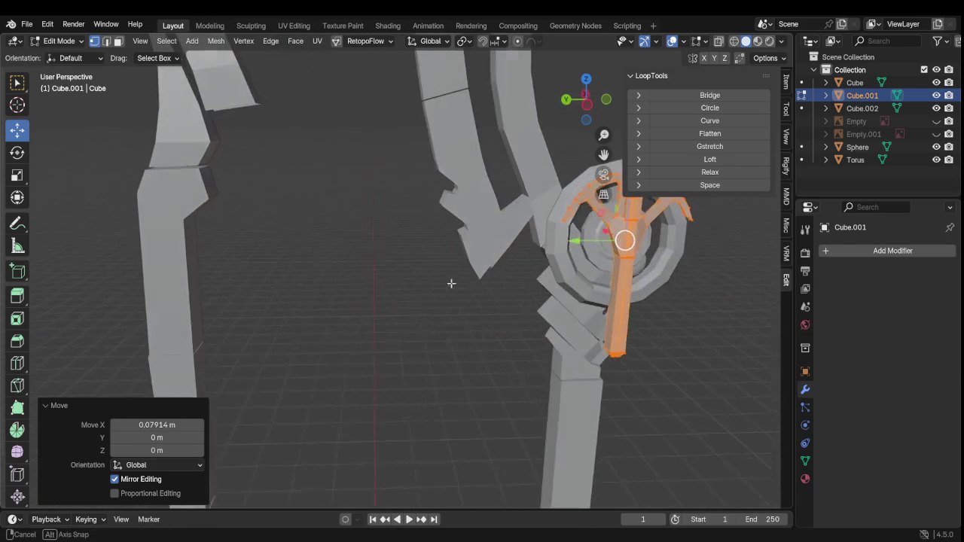
{"action": "key", "text": "ctrl+z"}
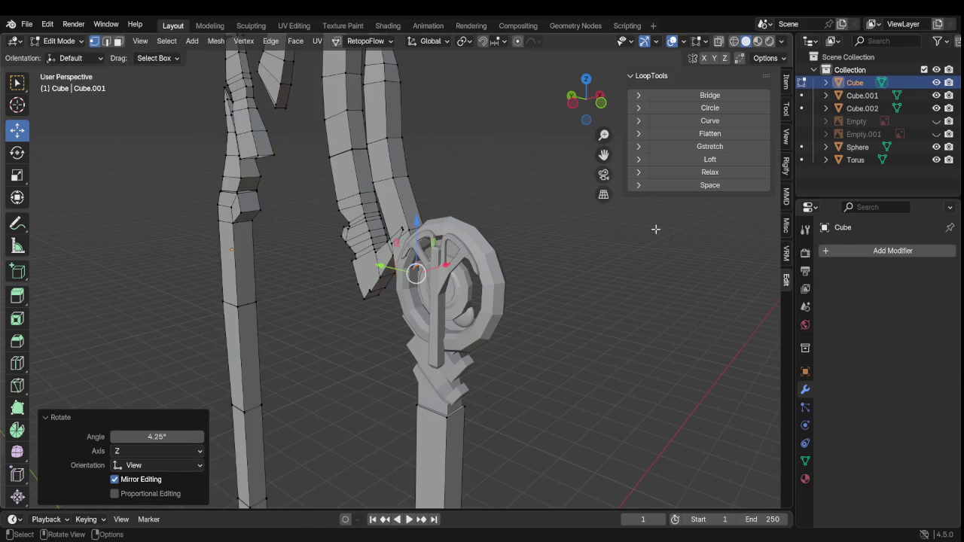
{"action": "mouse_move", "coordinate": [493, 282]}
{"action": "middle_mouse_down"}
{"action": "mouse_move", "coordinate": [458, 307]}
{"action": "mouse_move", "coordinate": [512, 307]}
{"action": "middle_mouse_up"}
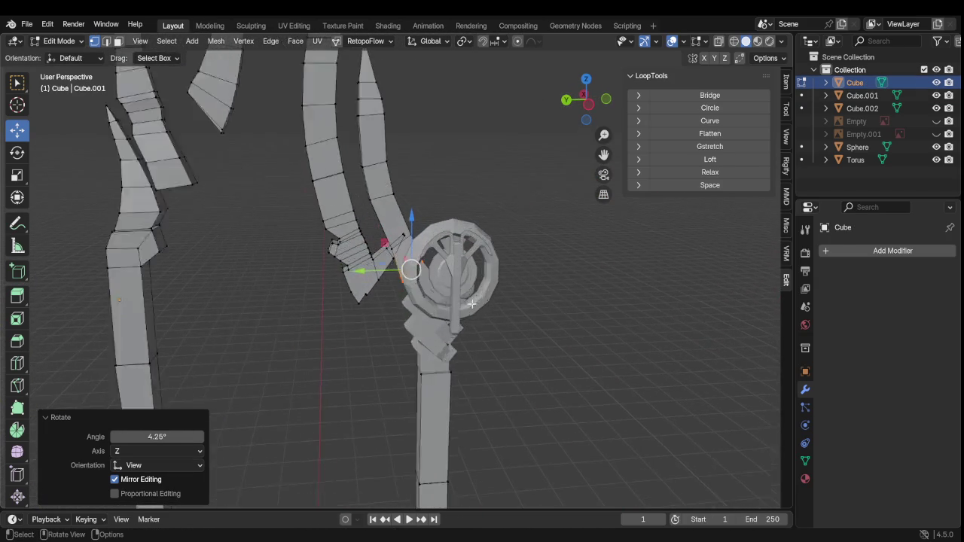
{"action": "scroll", "coordinate": [497, 301], "scroll_direction": "up", "scroll_amount": 3}
{"action": "scroll", "coordinate": [446, 298], "scroll_direction": "up", "scroll_amount": 3}
{"action": "mouse_move", "coordinate": [447, 297]}
{"action": "middle_mouse_down"}
{"action": "mouse_move", "coordinate": [510, 321]}
{"action": "mouse_move", "coordinate": [491, 296]}
{"action": "mouse_move", "coordinate": [330, 331]}
{"action": "mouse_move", "coordinate": [390, 316]}
{"action": "mouse_move", "coordinate": [383, 329]}
{"action": "middle_mouse_up"}
Select the Torus ring and briefly enter and leave its Edit Mode
{"action": "key", "text": "Tab"}
{"action": "left_click", "coordinate": [539, 305]}
{"action": "key", "text": "Tab"}
{"action": "scroll", "coordinate": [533, 313], "scroll_direction": "up", "scroll_amount": 3}
{"action": "key", "text": "Tab"}
In Edit Mode on the hemisphere gem, select all its geometry and slide it along X
{"action": "left_click", "coordinate": [503, 393]}
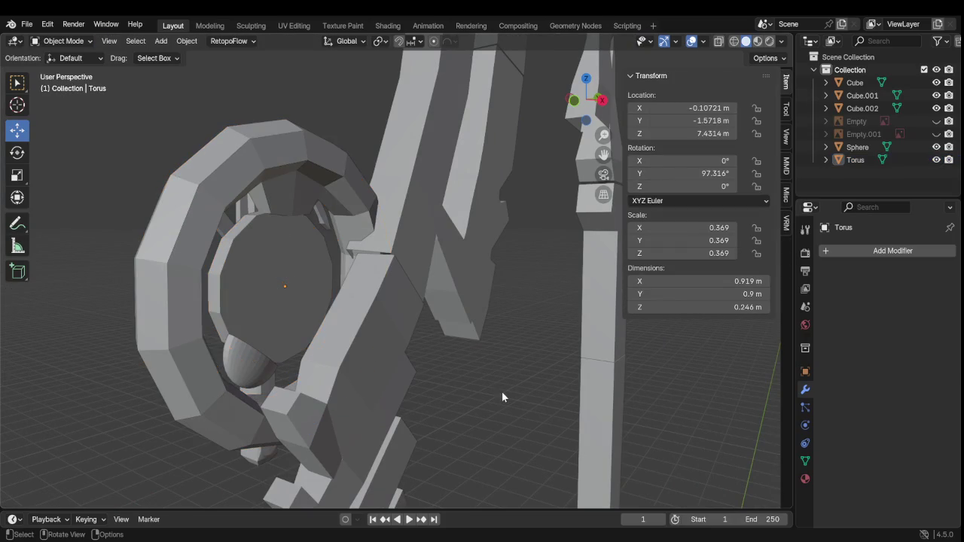
{"action": "left_click", "coordinate": [248, 378]}
{"action": "key", "text": "Tab"}
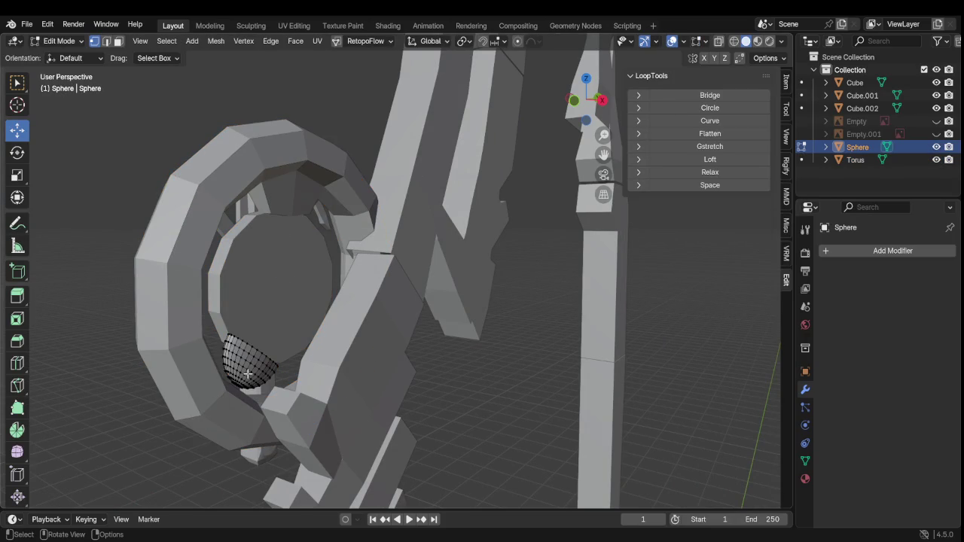
{"action": "key", "text": "l"}
{"action": "middle_click_drag", "start_coordinate": [248, 374], "coordinate": [278, 393]}
{"action": "key", "text": "g"}
{"action": "key", "text": "x"}
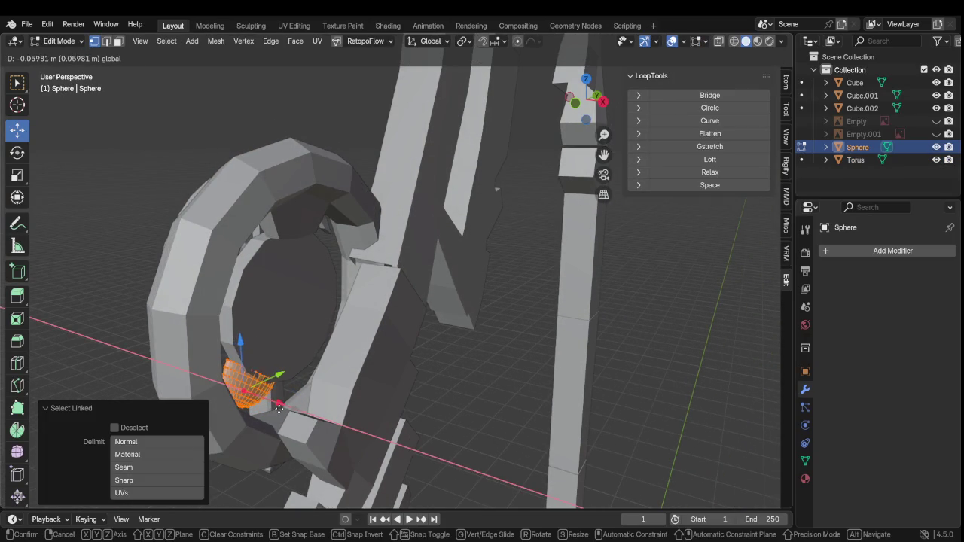
{"action": "left_click", "coordinate": [278, 408]}
Inspect the gem from several angles and nudge it along X again to seat it inside the ring
{"action": "mouse_move", "coordinate": [278, 408]}
{"action": "middle_mouse_down"}
{"action": "mouse_move", "coordinate": [405, 403]}
{"action": "mouse_move", "coordinate": [423, 392]}
{"action": "middle_mouse_up"}
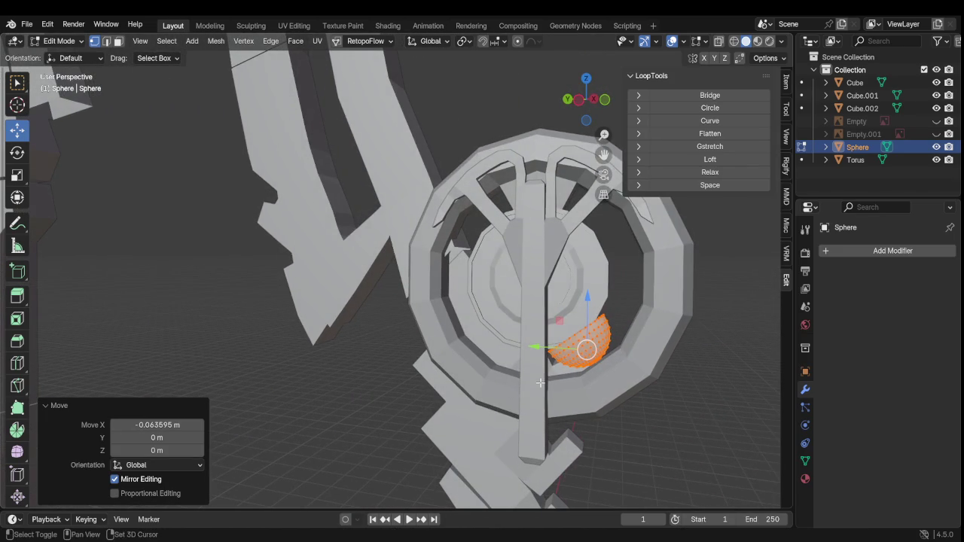
{"action": "middle_click_drag", "start_coordinate": [540, 382], "coordinate": [380, 358], "text": "shift"}
{"action": "scroll", "coordinate": [482, 377], "scroll_direction": "up", "scroll_amount": 4}
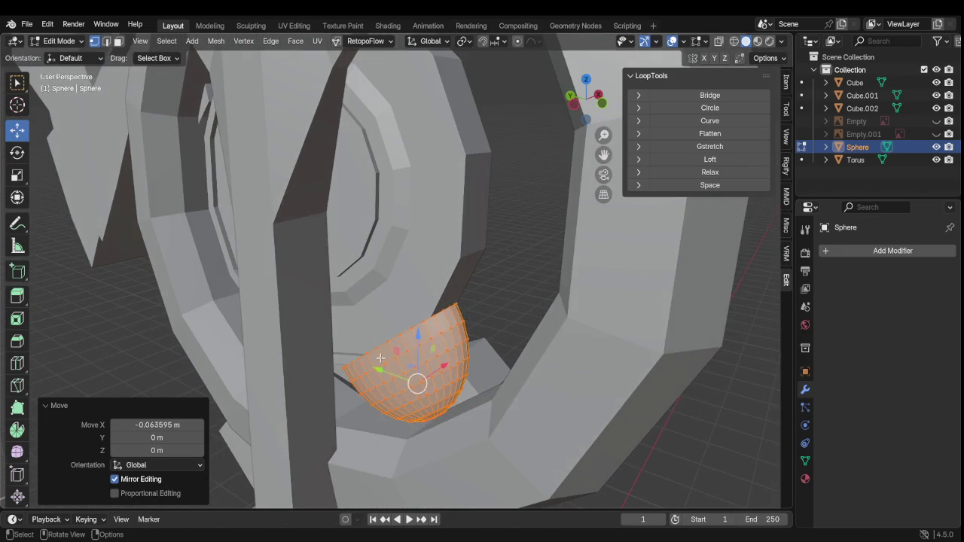
{"action": "middle_click_drag", "start_coordinate": [435, 371], "coordinate": [409, 356]}
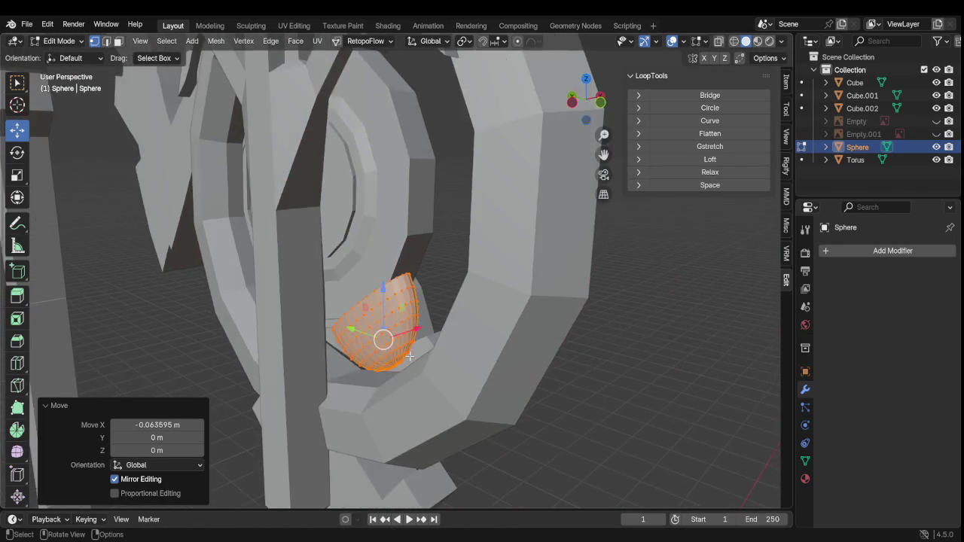
{"action": "scroll", "coordinate": [409, 356], "scroll_direction": "down", "scroll_amount": 3}
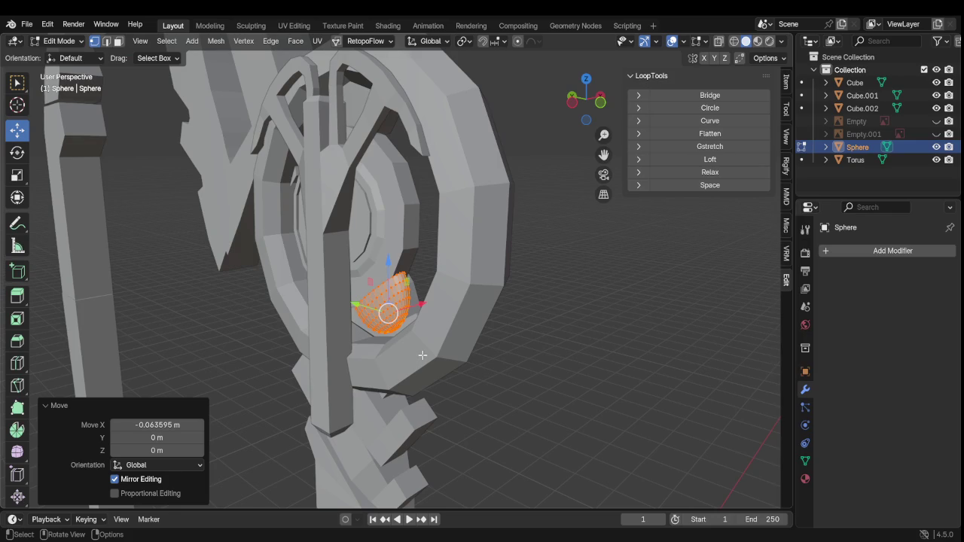
{"action": "scroll", "coordinate": [422, 354], "scroll_direction": "down", "scroll_amount": 5}
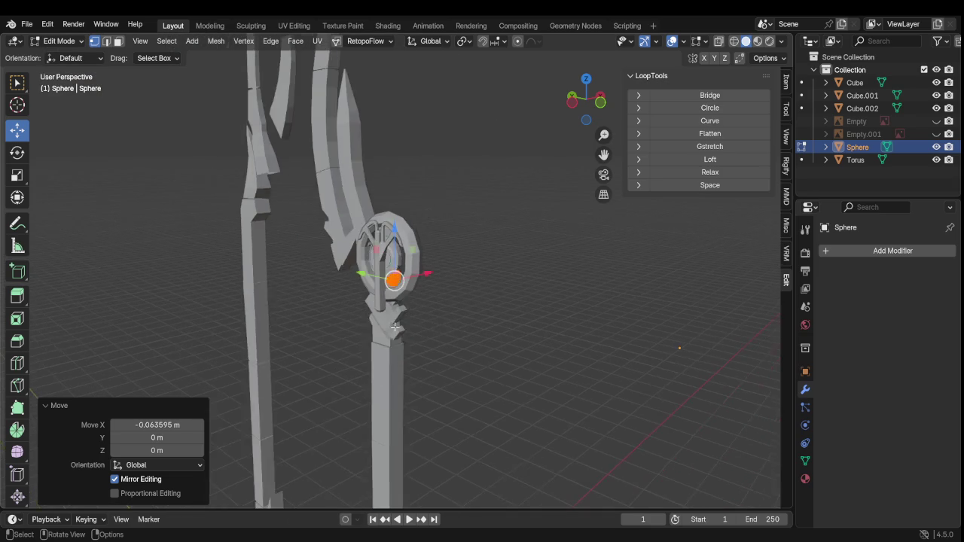
{"action": "middle_click_drag", "start_coordinate": [409, 334], "coordinate": [433, 338]}
{"action": "scroll", "coordinate": [407, 342], "scroll_direction": "down", "scroll_amount": 4}
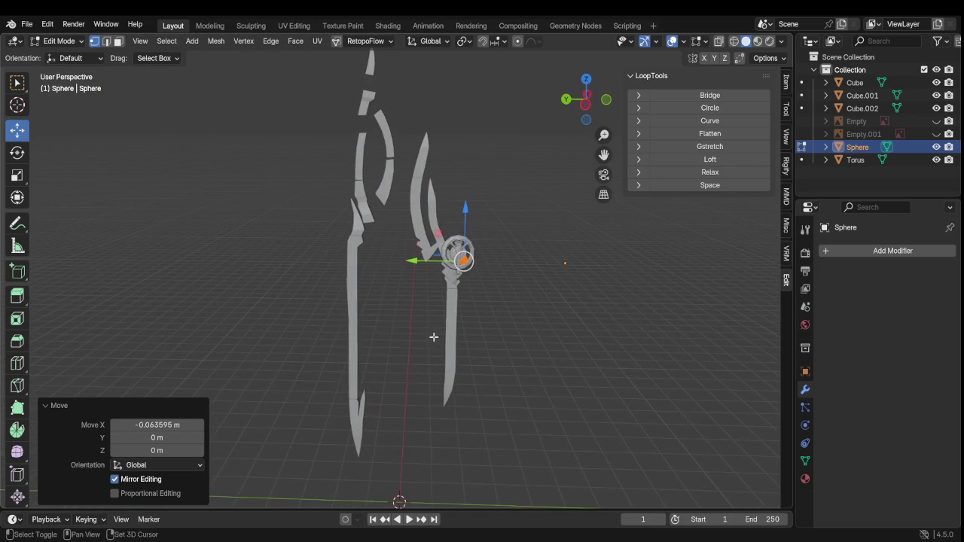
{"action": "scroll", "coordinate": [437, 293], "scroll_direction": "up", "scroll_amount": 3}
{"action": "scroll", "coordinate": [474, 299], "scroll_direction": "down", "scroll_amount": 3}
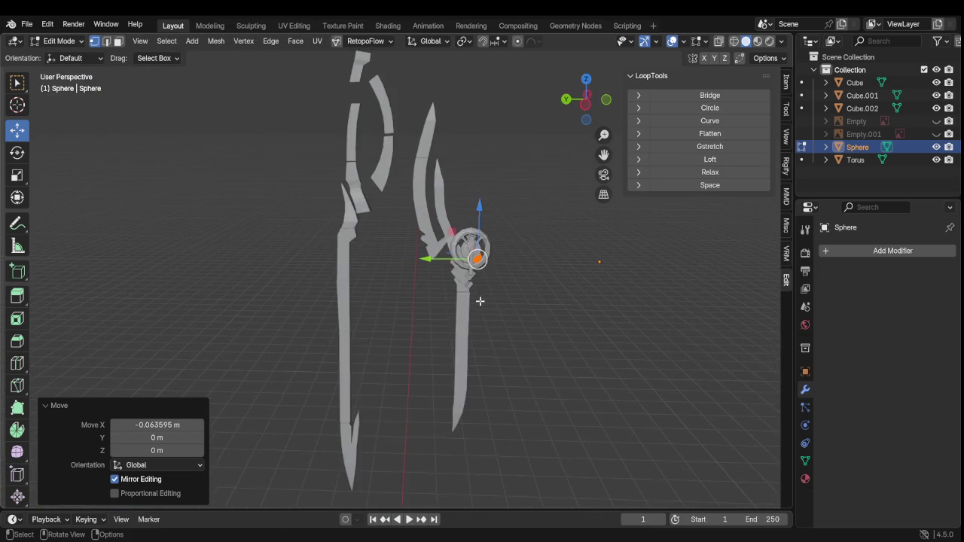
{"action": "scroll", "coordinate": [527, 302], "scroll_direction": "up", "scroll_amount": 3}
{"action": "scroll", "coordinate": [557, 287], "scroll_direction": "up", "scroll_amount": 3}
{"action": "scroll", "coordinate": [563, 278], "scroll_direction": "down", "scroll_amount": 3}
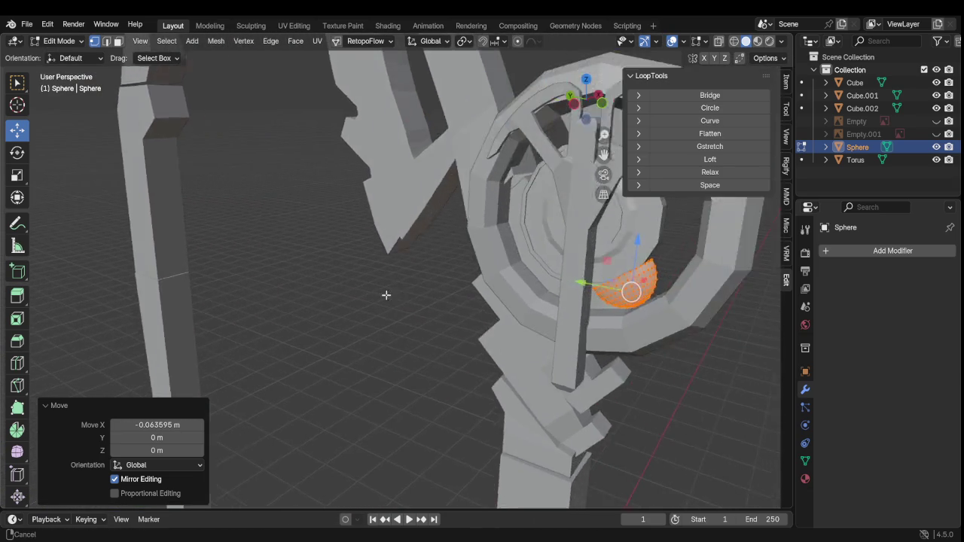
{"action": "mouse_move", "coordinate": [384, 295]}
{"action": "middle_mouse_down"}
{"action": "mouse_move", "coordinate": [514, 303]}
{"action": "mouse_move", "coordinate": [488, 304]}
{"action": "mouse_move", "coordinate": [497, 306]}
{"action": "middle_mouse_up"}
{"action": "key", "text": "g"}
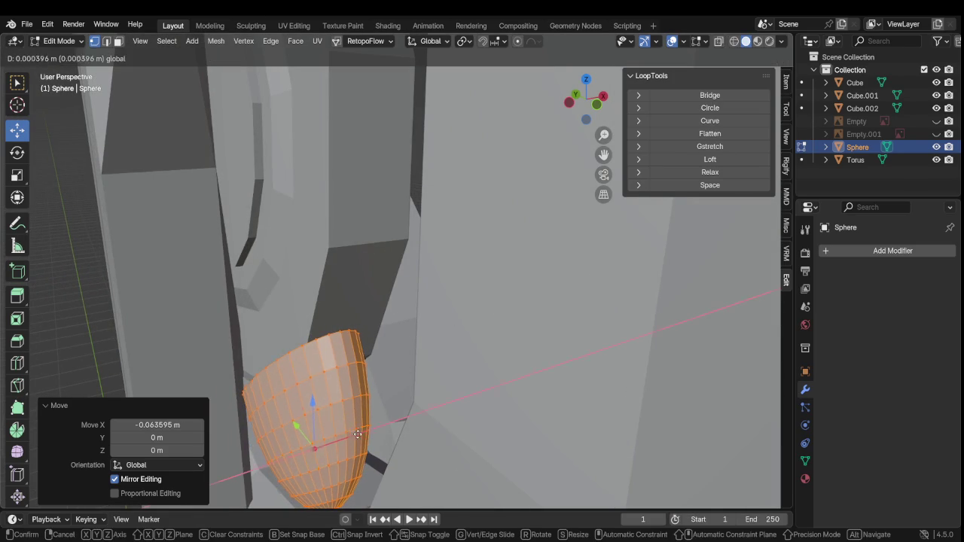
{"action": "key", "text": "x"}
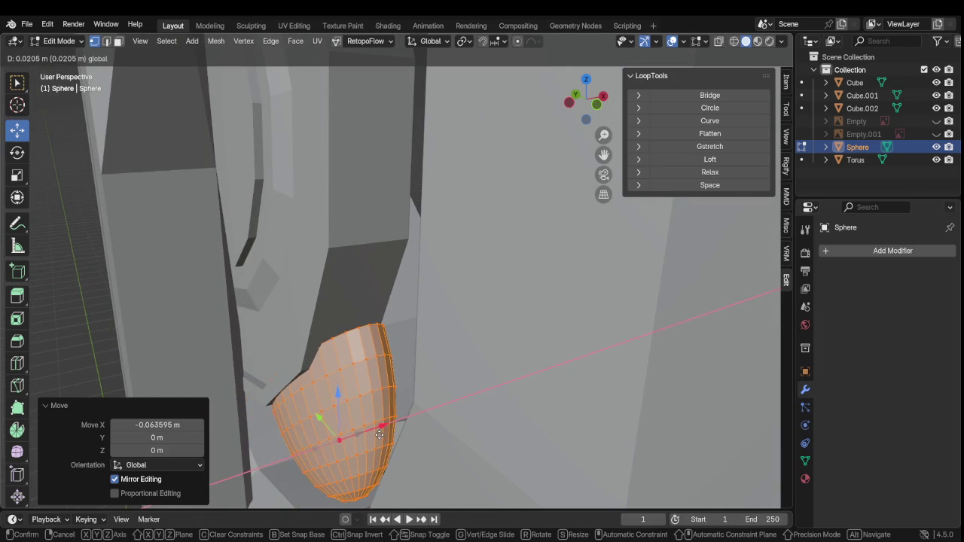
{"action": "left_click", "coordinate": [382, 434]}
Leave the gem's mesh and start mesh editing on the crest pillar Cube.001
{"action": "mouse_move", "coordinate": [382, 434]}
{"action": "middle_mouse_down"}
{"action": "mouse_move", "coordinate": [329, 402]}
{"action": "mouse_move", "coordinate": [319, 424]}
{"action": "mouse_move", "coordinate": [444, 420]}
{"action": "middle_mouse_up"}
{"action": "scroll", "coordinate": [318, 425], "scroll_direction": "down", "scroll_amount": 5}
{"action": "key", "text": "Tab"}
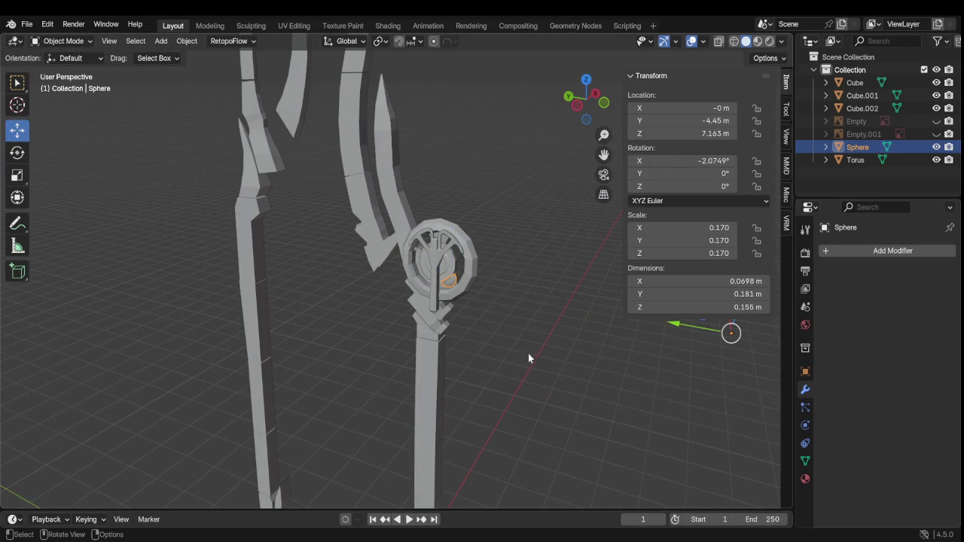
{"action": "key", "text": "Tab"}
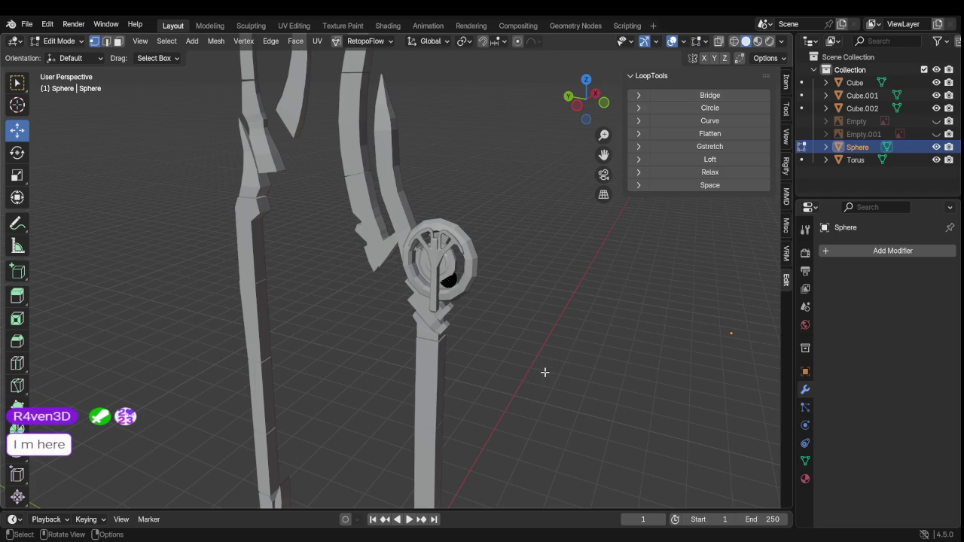
{"action": "scroll", "coordinate": [553, 374], "scroll_direction": "up", "scroll_amount": 3}
{"action": "mouse_move", "coordinate": [553, 375]}
{"action": "middle_mouse_down"}
{"action": "mouse_move", "coordinate": [514, 341]}
{"action": "mouse_move", "coordinate": [601, 355]}
{"action": "mouse_move", "coordinate": [463, 339]}
{"action": "middle_mouse_up"}
{"action": "scroll", "coordinate": [410, 340], "scroll_direction": "up", "scroll_amount": 4}
{"action": "key", "text": "Tab"}
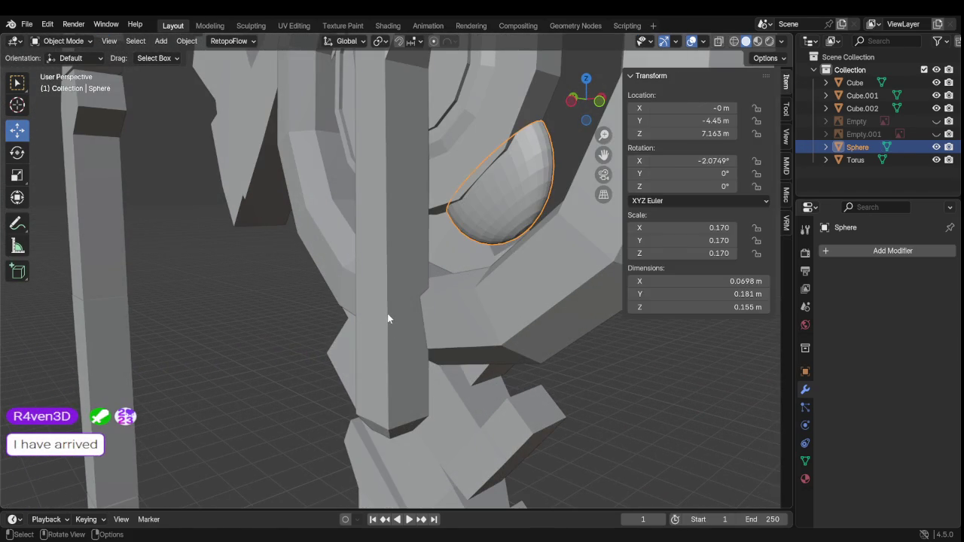
{"action": "left_click", "coordinate": [387, 317]}
{"action": "key", "text": "Tab"}
{"action": "scroll", "coordinate": [399, 324], "scroll_direction": "up", "scroll_amount": 3}
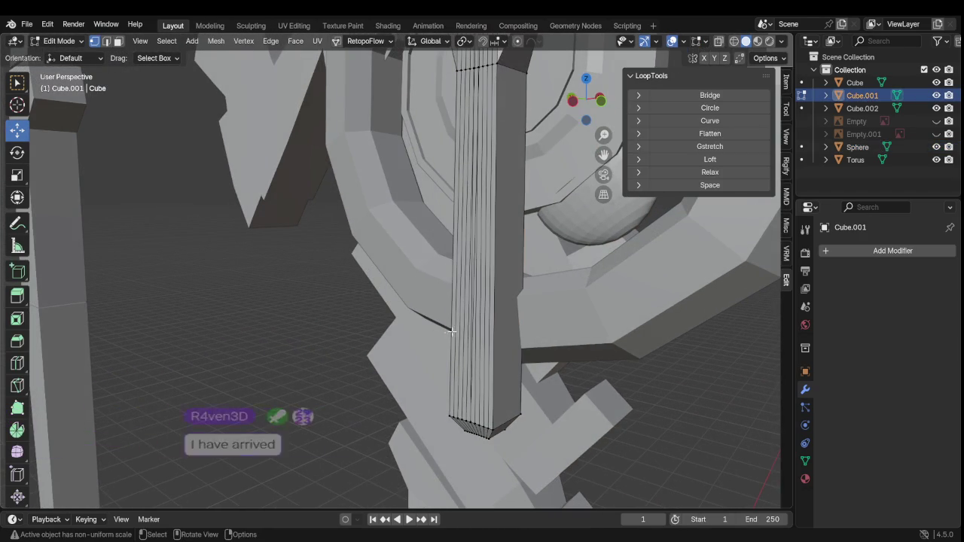
Rotate all of the crest's geometry about 178° around Z, then return to Object Mode
{"action": "key", "text": "a"}
{"action": "scroll", "coordinate": [406, 333], "scroll_direction": "down", "scroll_amount": 4}
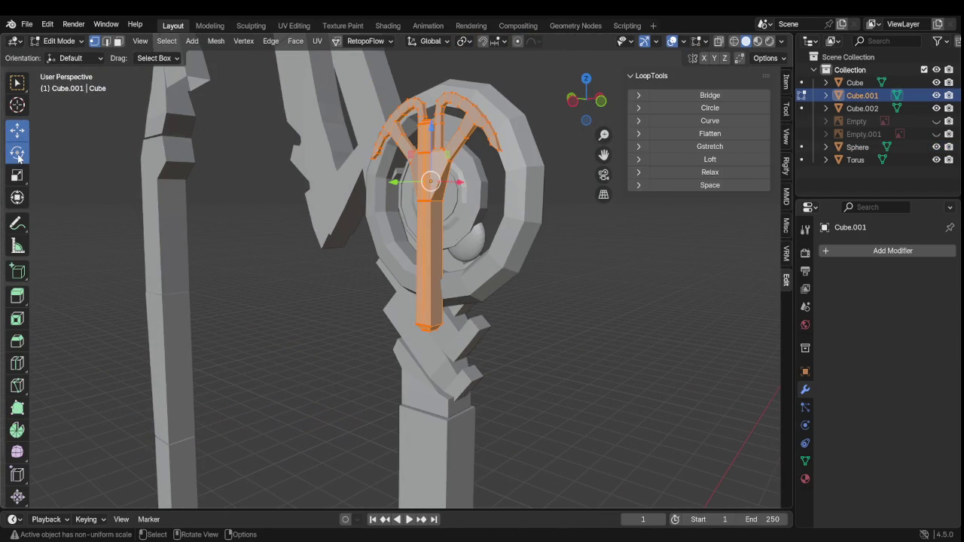
{"action": "left_click", "coordinate": [18, 152]}
{"action": "left_click_drag", "start_coordinate": [454, 180], "coordinate": [391, 186]}
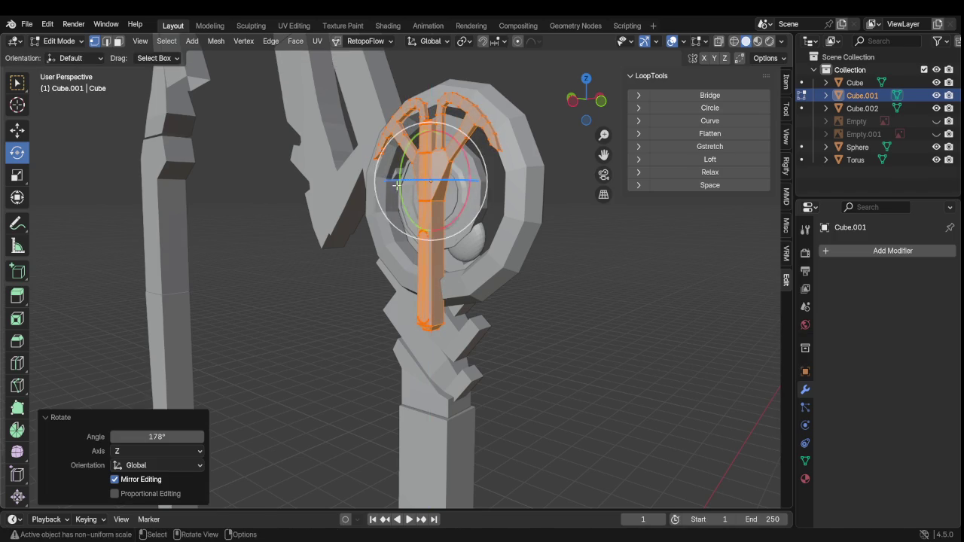
{"action": "middle_click_drag", "start_coordinate": [407, 196], "coordinate": [530, 308]}
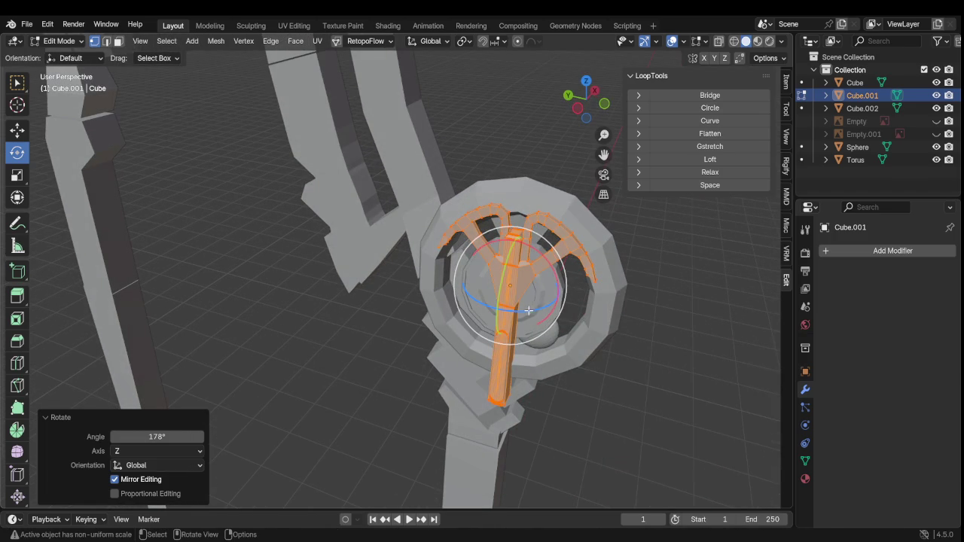
{"action": "left_click_drag", "start_coordinate": [531, 308], "coordinate": [527, 312]}
{"action": "left_click", "coordinate": [680, 409]}
{"action": "mouse_move", "coordinate": [681, 409]}
{"action": "middle_mouse_down"}
{"action": "mouse_move", "coordinate": [645, 396]}
{"action": "mouse_move", "coordinate": [577, 407]}
{"action": "middle_mouse_up"}
{"action": "scroll", "coordinate": [486, 390], "scroll_direction": "down", "scroll_amount": 4}
{"action": "middle_click_drag", "start_coordinate": [487, 390], "coordinate": [520, 374]}
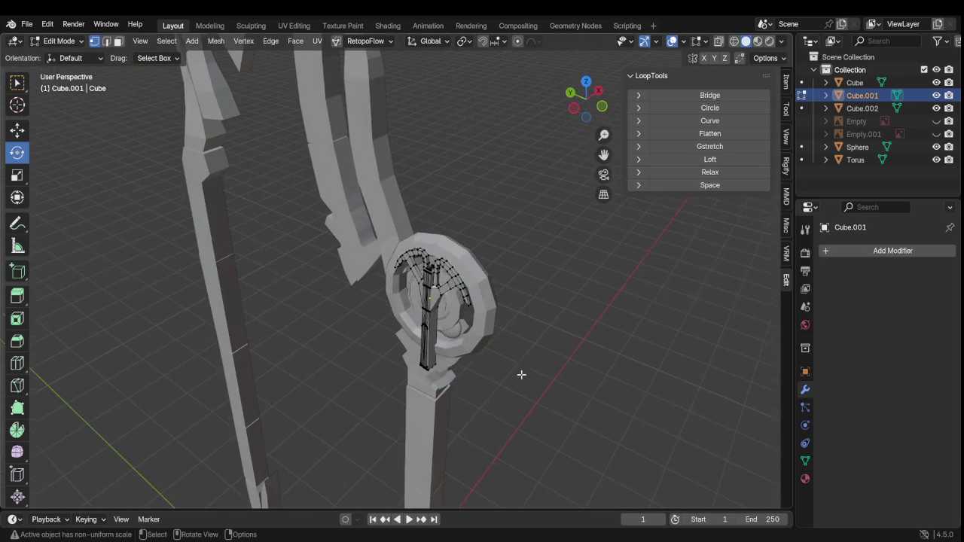
{"action": "key", "text": "Tab"}
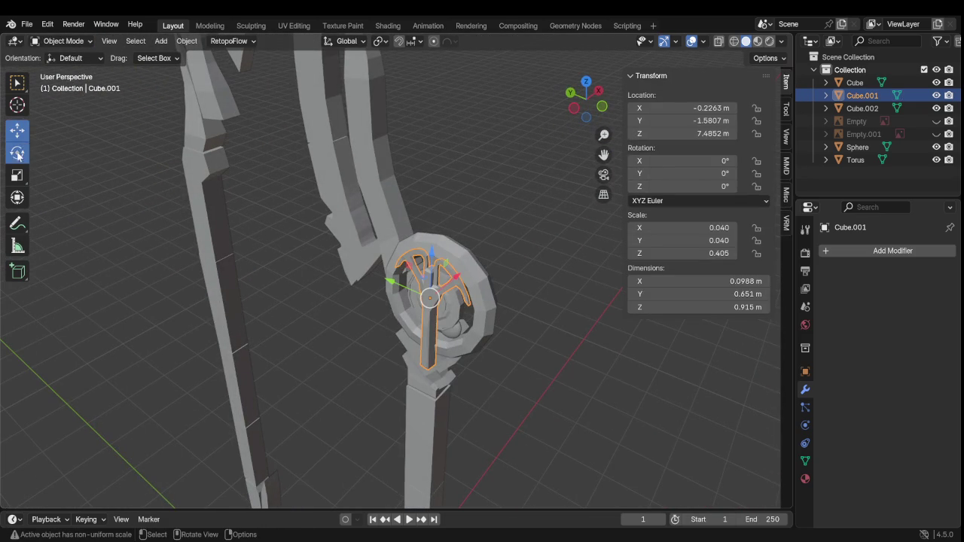
Rotate the Cube.001 crest object to 2.9389° about Z at object level
{"action": "left_click", "coordinate": [17, 152]}
{"action": "scroll", "coordinate": [304, 295], "scroll_direction": "up", "scroll_amount": 2}
{"action": "left_click_drag", "start_coordinate": [433, 332], "coordinate": [472, 330]}
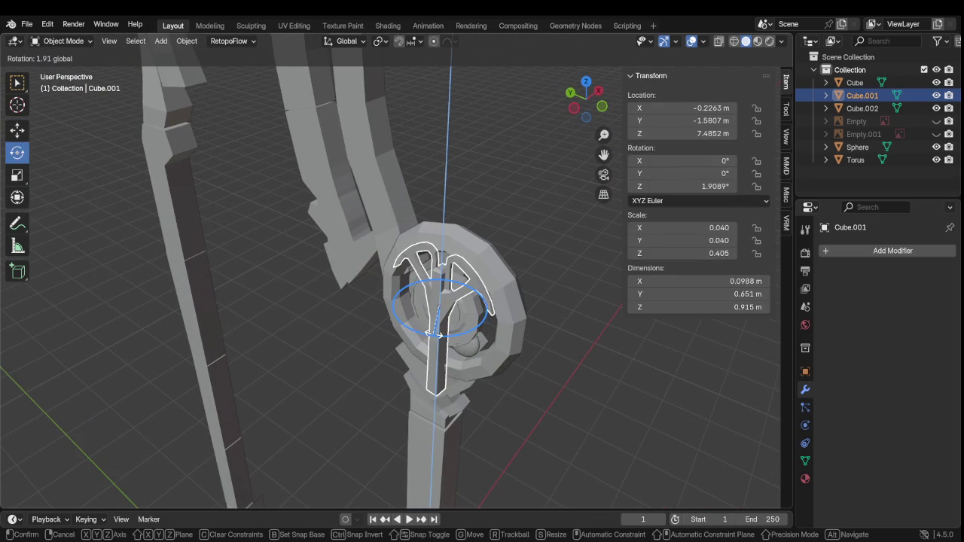
{"action": "mouse_move", "coordinate": [472, 329]}
{"action": "middle_mouse_down"}
{"action": "mouse_move", "coordinate": [396, 293]}
{"action": "mouse_move", "coordinate": [504, 302]}
{"action": "middle_mouse_up"}
{"action": "scroll", "coordinate": [504, 302], "scroll_direction": "down", "scroll_amount": 5}
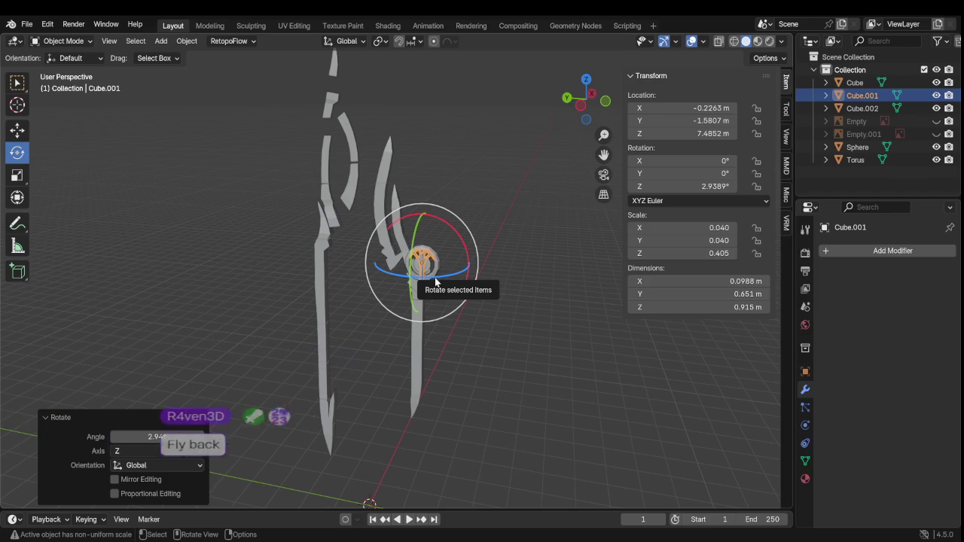
Orbit in on the crest and enter Edit Mode on Cube.001
{"action": "mouse_move", "coordinate": [435, 277]}
{"action": "middle_mouse_down"}
{"action": "mouse_move", "coordinate": [329, 303]}
{"action": "mouse_move", "coordinate": [467, 282]}
{"action": "mouse_move", "coordinate": [425, 307]}
{"action": "mouse_move", "coordinate": [525, 273]}
{"action": "mouse_move", "coordinate": [471, 269]}
{"action": "middle_mouse_up"}
{"action": "key", "text": "Tab"}
{"action": "scroll", "coordinate": [471, 270], "scroll_direction": "down", "scroll_amount": 3}
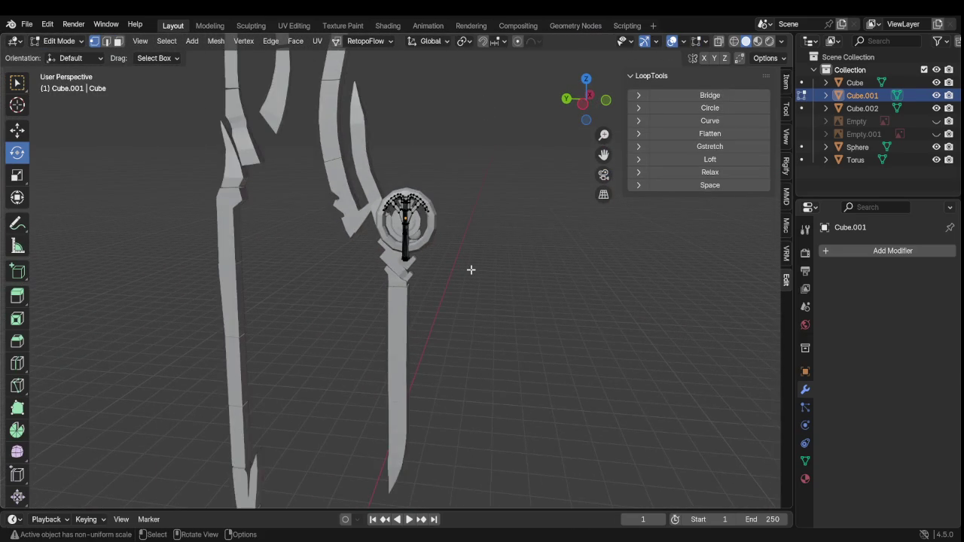
{"action": "scroll", "coordinate": [472, 269], "scroll_direction": "down", "scroll_amount": 2}
{"action": "scroll", "coordinate": [474, 266], "scroll_direction": "up", "scroll_amount": 4}
{"action": "mouse_move", "coordinate": [474, 263]}
{"action": "middle_mouse_down"}
{"action": "mouse_move", "coordinate": [301, 246]}
{"action": "mouse_move", "coordinate": [208, 250]}
{"action": "mouse_move", "coordinate": [351, 273]}
{"action": "mouse_move", "coordinate": [404, 259]}
{"action": "middle_mouse_up"}
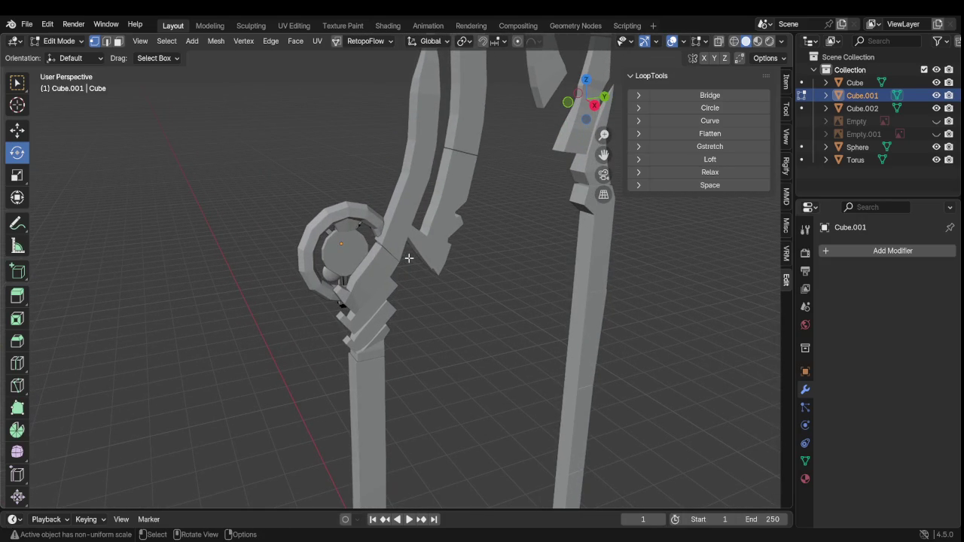
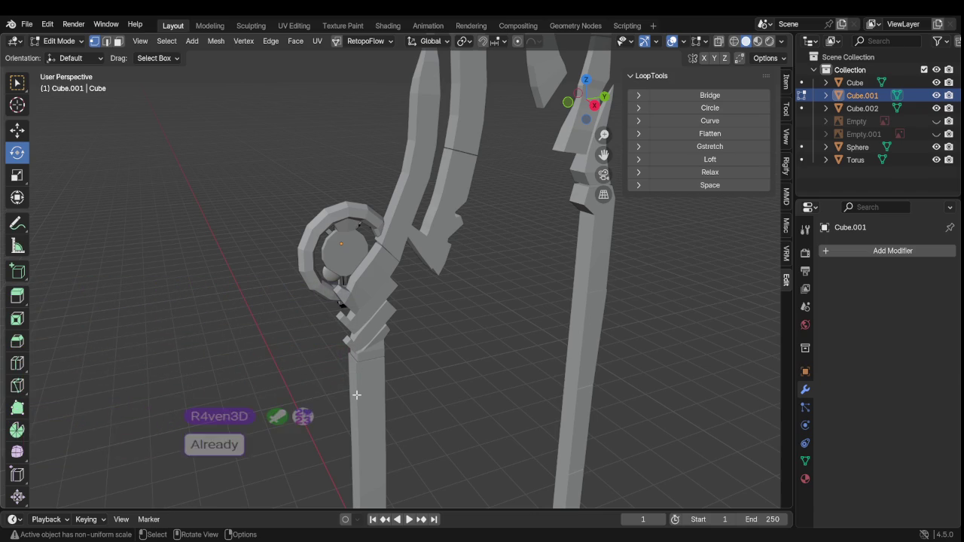
Orbit, pan and zoom around the staff, ring and curved prong pieces to inspect them
{"action": "scroll", "coordinate": [399, 460], "scroll_direction": "up", "scroll_amount": 3}
{"action": "middle_click_drag", "start_coordinate": [399, 459], "coordinate": [409, 396]}
{"action": "scroll", "coordinate": [365, 317], "scroll_direction": "down", "scroll_amount": 5}
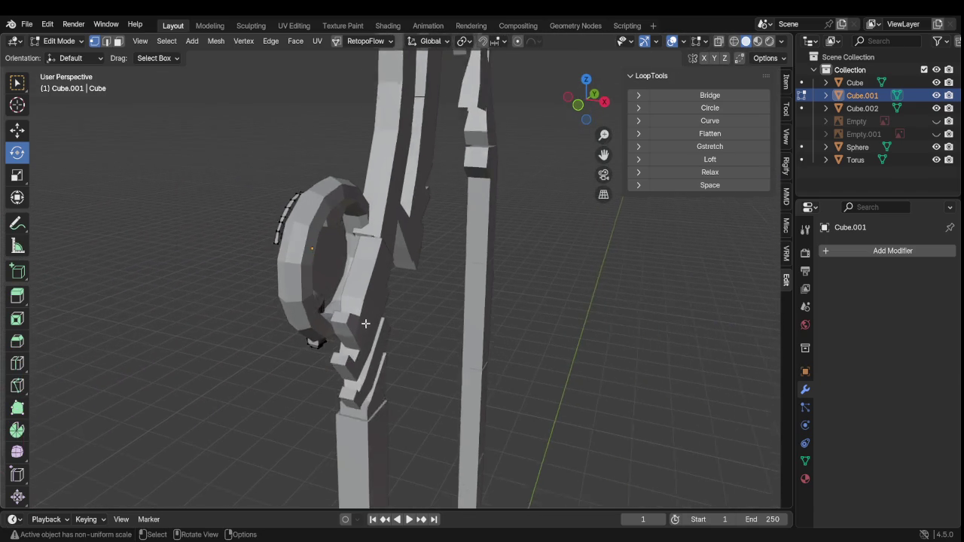
{"action": "mouse_move", "coordinate": [364, 317]}
{"action": "middle_mouse_down"}
{"action": "mouse_move", "coordinate": [454, 332]}
{"action": "mouse_move", "coordinate": [448, 339]}
{"action": "middle_mouse_up"}
{"action": "scroll", "coordinate": [454, 332], "scroll_direction": "down", "scroll_amount": 3}
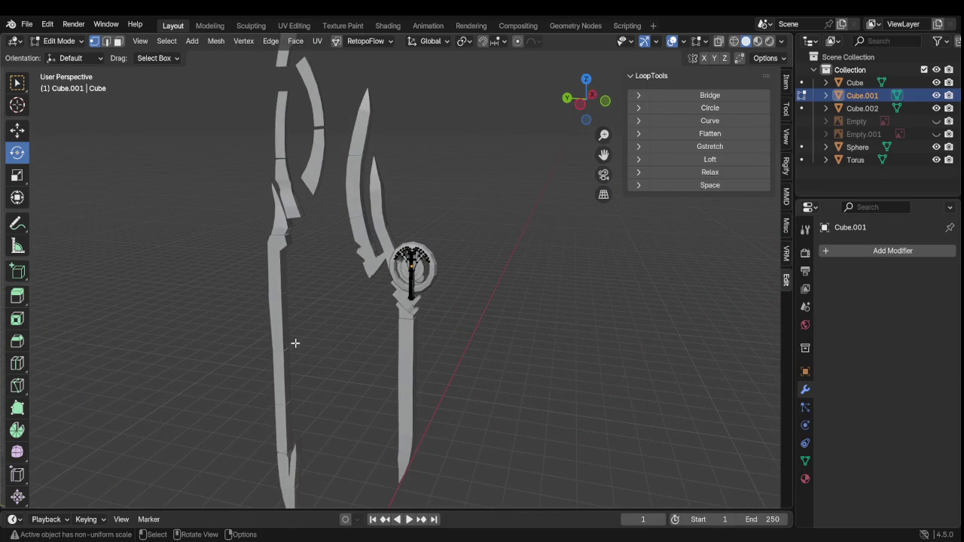
{"action": "scroll", "coordinate": [301, 306], "scroll_direction": "up", "scroll_amount": 2}
{"action": "mouse_move", "coordinate": [302, 305]}
{"action": "middle_mouse_down", "text": "shift"}
{"action": "mouse_move", "coordinate": [334, 418]}
{"action": "mouse_move", "coordinate": [333, 350]}
{"action": "middle_mouse_up", "text": "shift"}
{"action": "scroll", "coordinate": [333, 351], "scroll_direction": "down", "scroll_amount": 1}
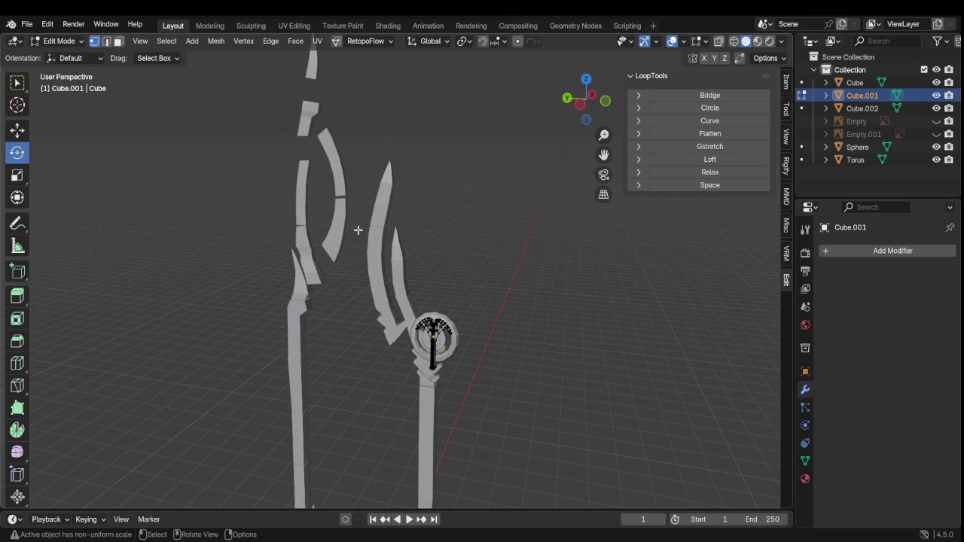
{"action": "mouse_move", "coordinate": [335, 205]}
{"action": "middle_mouse_down"}
{"action": "mouse_move", "coordinate": [376, 234]}
{"action": "mouse_move", "coordinate": [342, 206]}
{"action": "mouse_move", "coordinate": [67, 165]}
{"action": "mouse_move", "coordinate": [329, 211]}
{"action": "middle_mouse_up"}
{"action": "scroll", "coordinate": [416, 214], "scroll_direction": "up", "scroll_amount": 2}
{"action": "scroll", "coordinate": [437, 216], "scroll_direction": "up", "scroll_amount": 1}
{"action": "middle_click_drag", "start_coordinate": [437, 215], "coordinate": [359, 273], "text": "shift"}
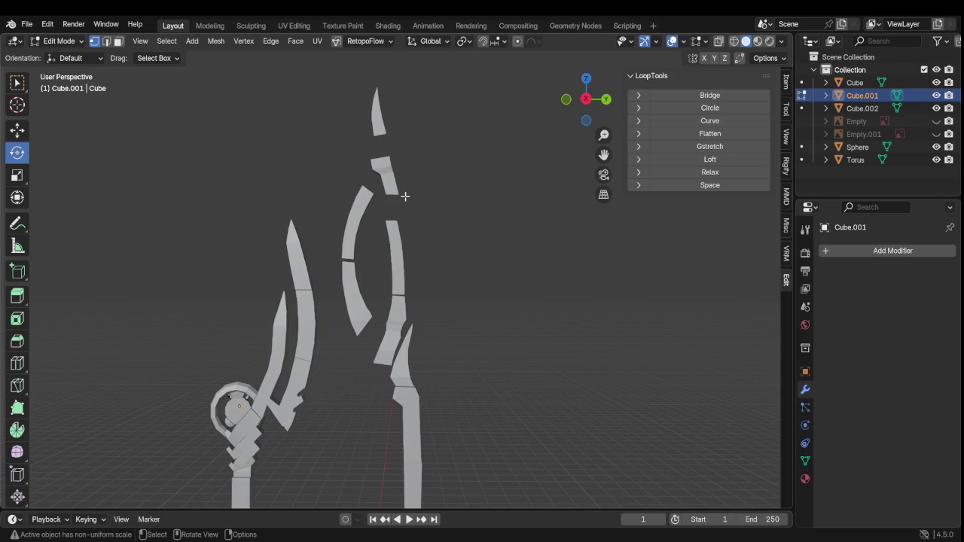
{"action": "scroll", "coordinate": [405, 196], "scroll_direction": "up", "scroll_amount": 1}
{"action": "scroll", "coordinate": [411, 209], "scroll_direction": "up", "scroll_amount": 1}
Switch to editing Cube's mesh and move the top prong segment down
{"action": "key", "text": "Tab"}
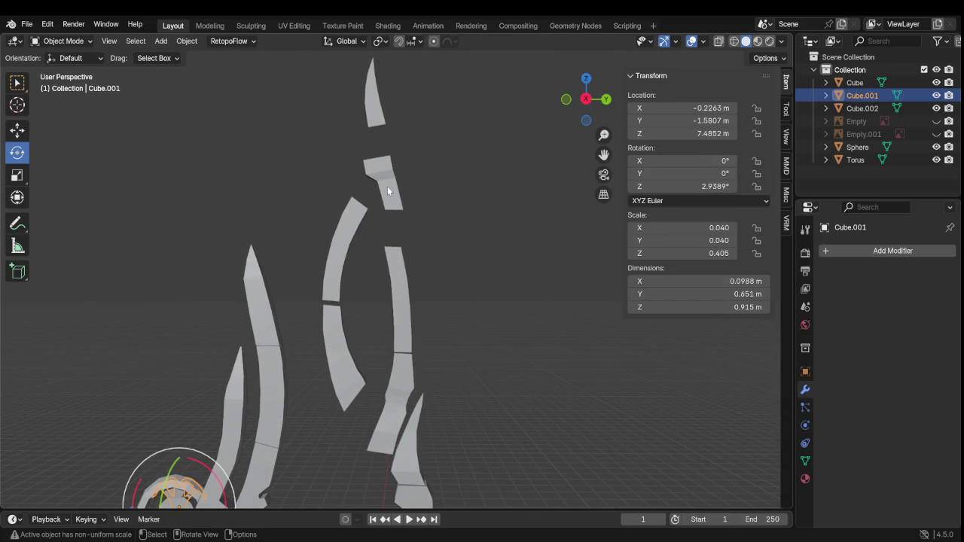
{"action": "left_click", "coordinate": [387, 188]}
{"action": "key", "text": "Tab"}
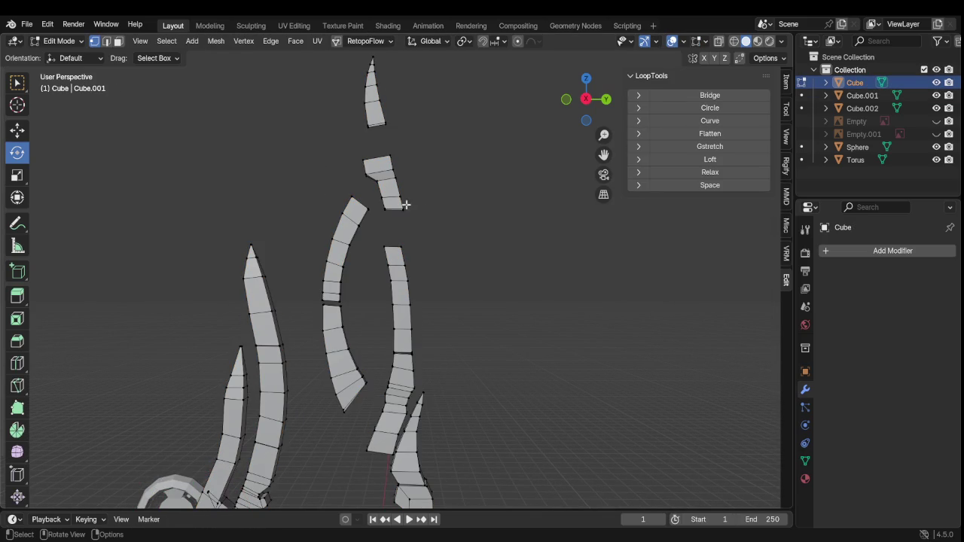
{"action": "key", "text": "l"}
{"action": "scroll", "coordinate": [464, 172], "scroll_direction": "up", "scroll_amount": 2}
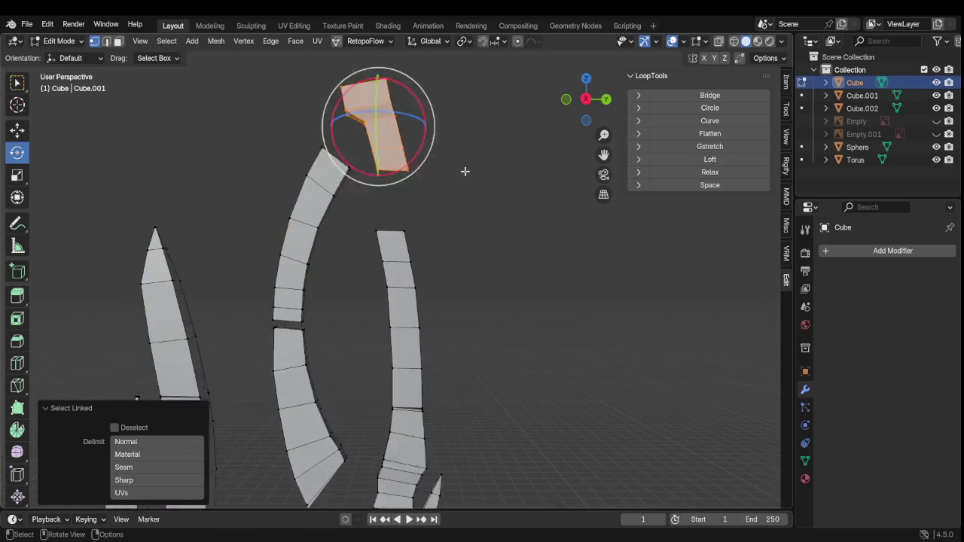
{"action": "key", "text": "g"}
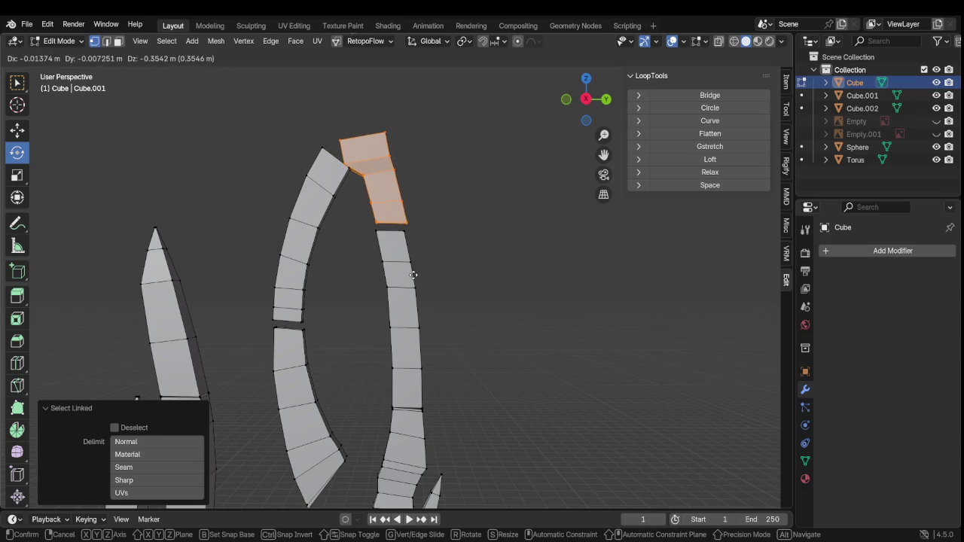
{"action": "left_click", "coordinate": [415, 279]}
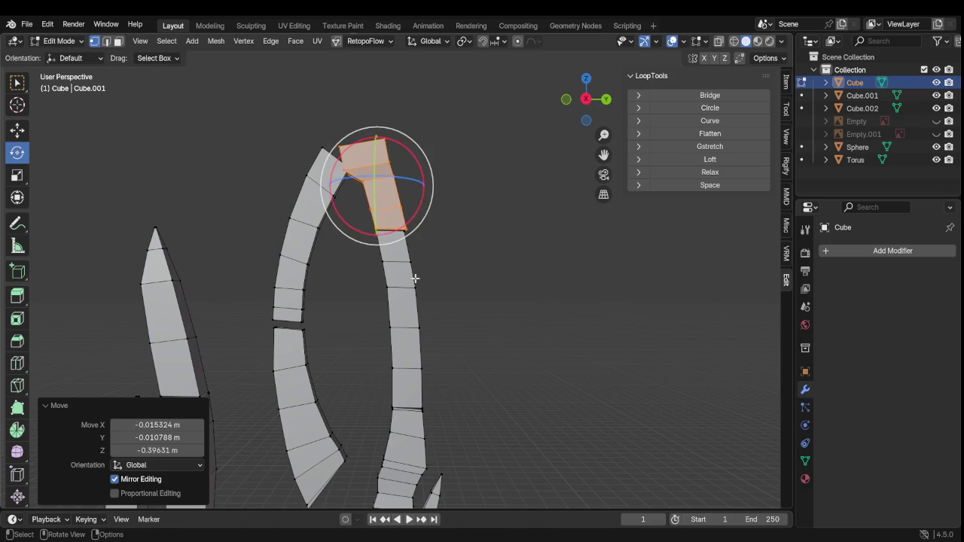
{"action": "middle_click_drag", "start_coordinate": [415, 279], "coordinate": [437, 237]}
Move the spike piece down so it sits on top of the arch
{"action": "left_click", "coordinate": [472, 183]}
{"action": "middle_click_drag", "start_coordinate": [473, 185], "coordinate": [493, 295]}
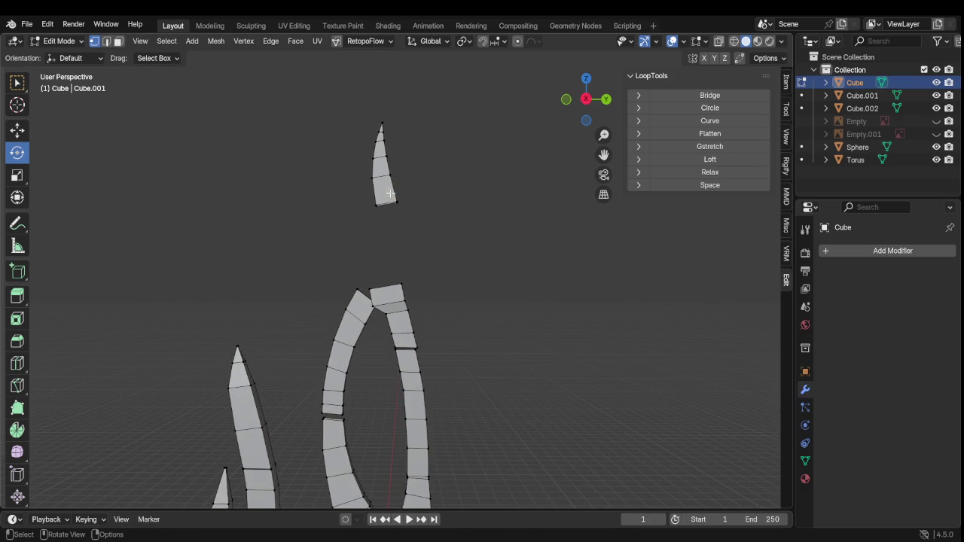
{"action": "key", "text": "l"}
{"action": "key", "text": "g"}
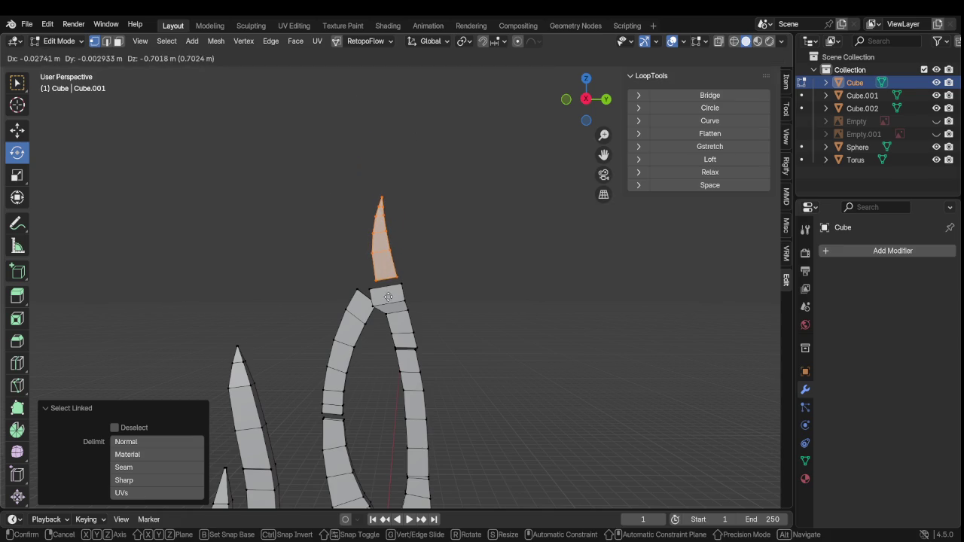
{"action": "left_click", "coordinate": [390, 300]}
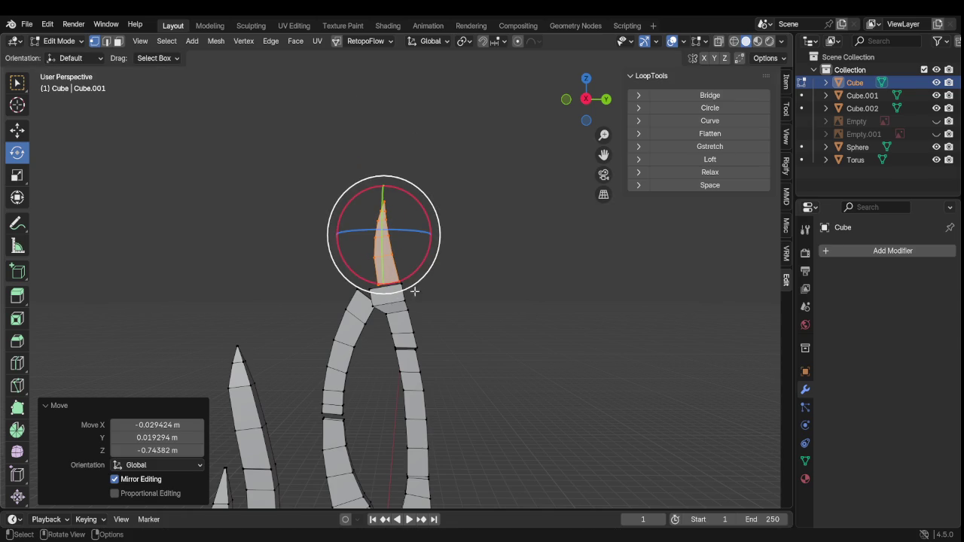
{"action": "middle_click_drag", "start_coordinate": [414, 291], "coordinate": [436, 289]}
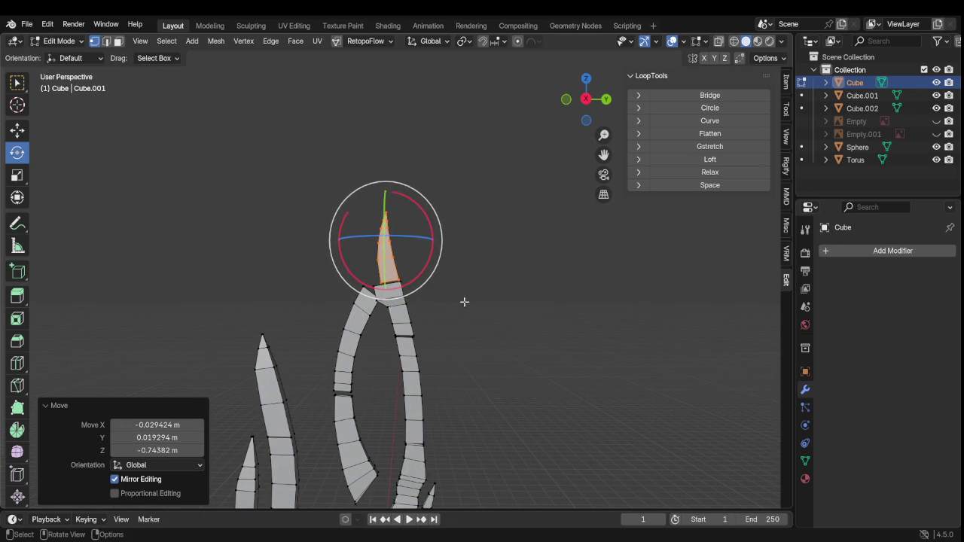
{"action": "left_click", "coordinate": [492, 317]}
Shift the upper and lower arch segments left to close the remaining gap
{"action": "middle_click_drag", "start_coordinate": [471, 327], "coordinate": [477, 170], "text": "shift"}
{"action": "key", "text": "l"}
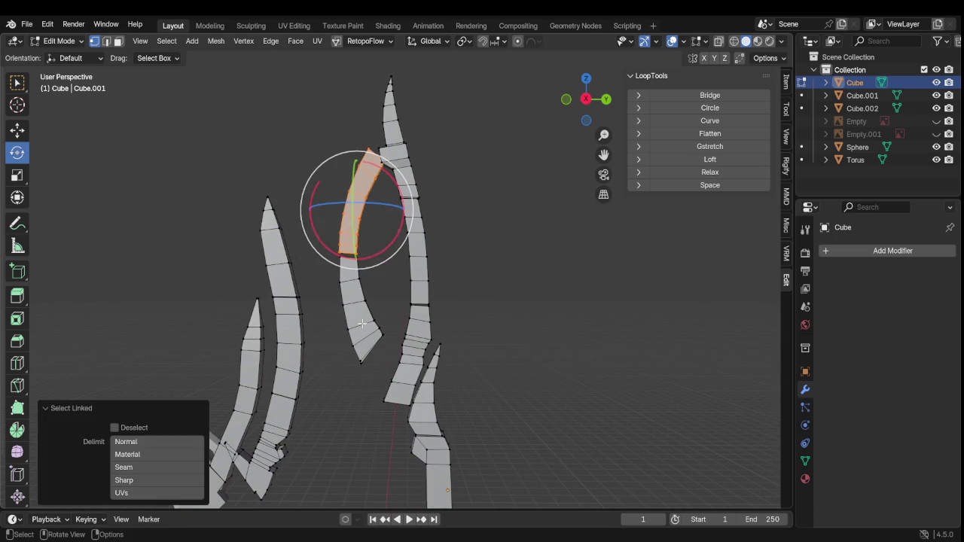
{"action": "key", "text": "l"}
{"action": "key", "text": "g"}
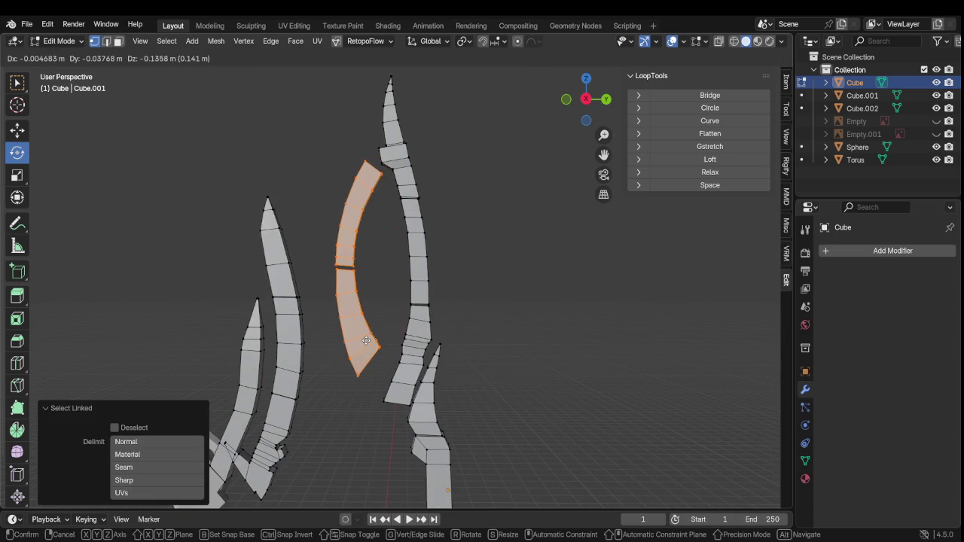
{"action": "left_click", "coordinate": [366, 340]}
{"action": "mouse_move", "coordinate": [508, 344]}
{"action": "middle_mouse_down"}
{"action": "mouse_move", "coordinate": [680, 400]}
{"action": "mouse_move", "coordinate": [738, 360]}
{"action": "mouse_move", "coordinate": [727, 321]}
{"action": "mouse_move", "coordinate": [729, 354]}
{"action": "mouse_move", "coordinate": [644, 353]}
{"action": "mouse_move", "coordinate": [512, 383]}
{"action": "mouse_move", "coordinate": [676, 394]}
{"action": "mouse_move", "coordinate": [540, 387]}
{"action": "mouse_move", "coordinate": [575, 362]}
{"action": "middle_mouse_up"}
Add a UV sphere to Cube's mesh with 16 segments and 8 rings
{"action": "key", "text": "shift+a"}
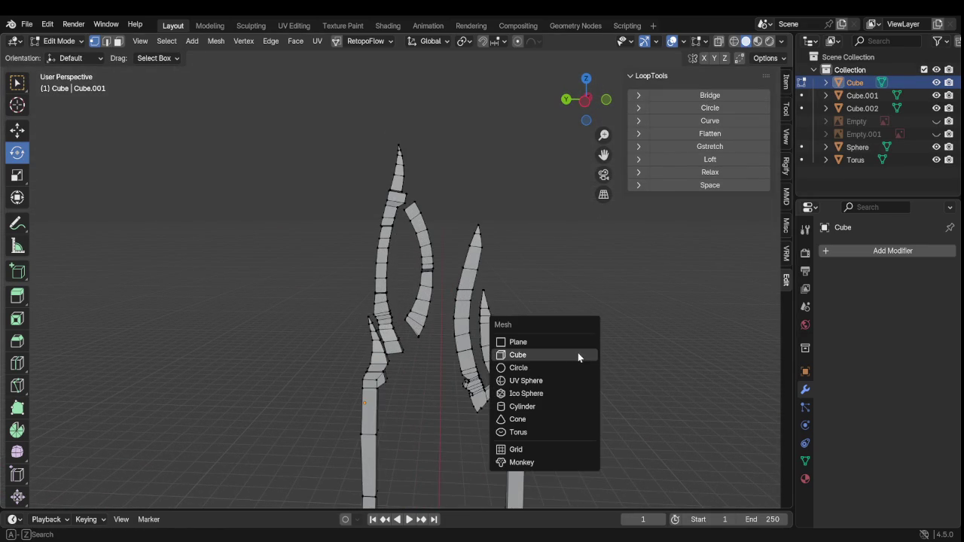
{"action": "left_click", "coordinate": [550, 381]}
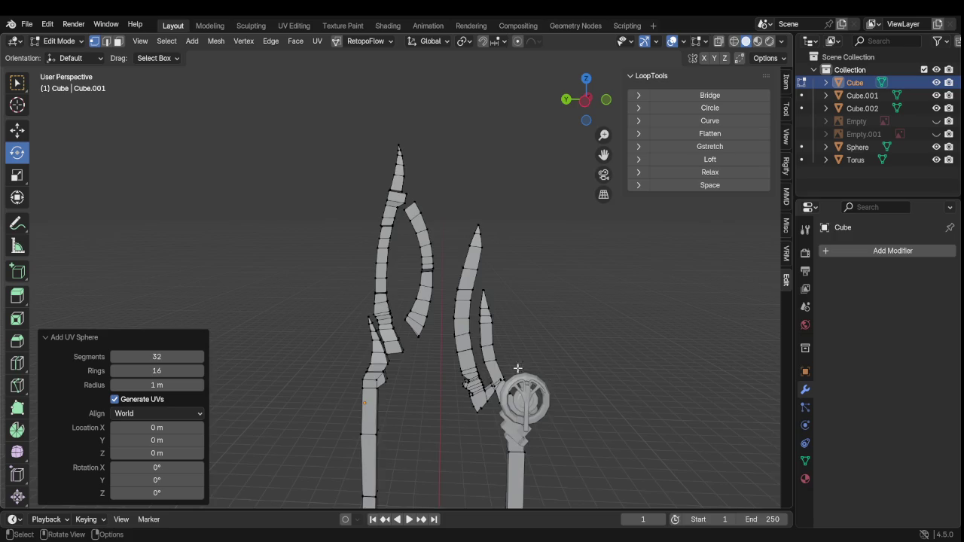
{"action": "mouse_move", "coordinate": [550, 380]}
{"action": "middle_mouse_down"}
{"action": "mouse_move", "coordinate": [486, 366]}
{"action": "mouse_move", "coordinate": [461, 376]}
{"action": "middle_mouse_up"}
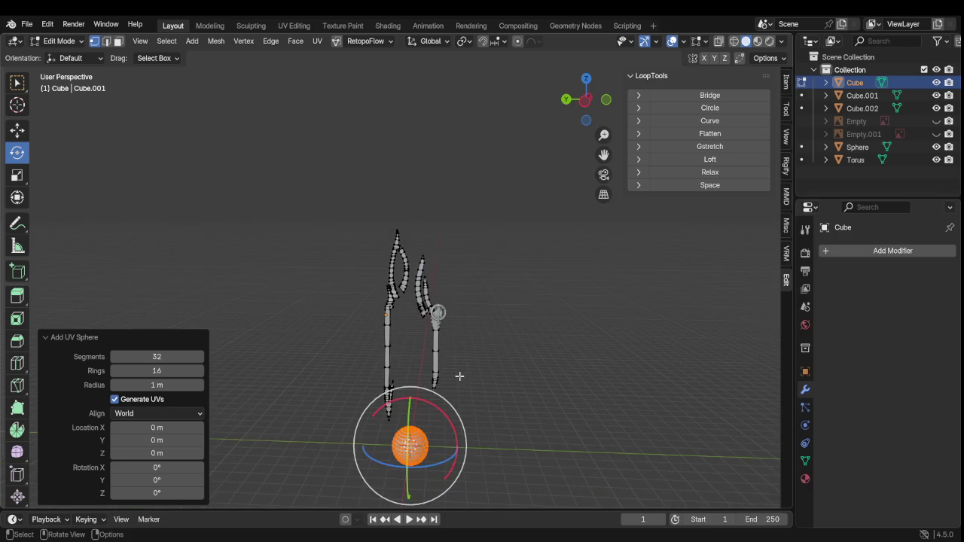
{"action": "mouse_move", "coordinate": [158, 356]}
{"action": "left_mouse_down"}
{"action": "mouse_move", "coordinate": [128, 356]}
{"action": "mouse_move", "coordinate": [204, 357]}
{"action": "mouse_move", "coordinate": [162, 356]}
{"action": "left_mouse_up"}
{"action": "left_click", "coordinate": [167, 371]}
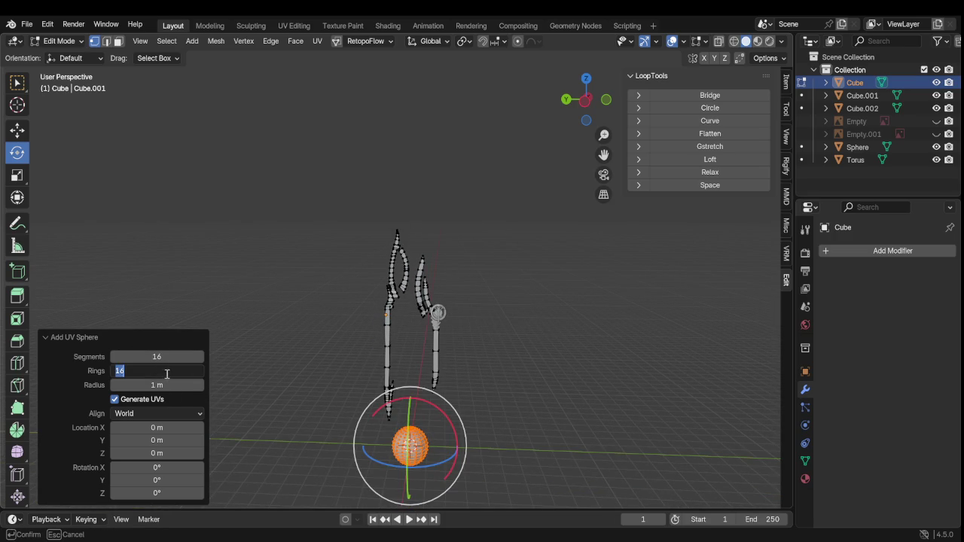
{"action": "left_click", "coordinate": [226, 381]}
{"action": "mouse_move", "coordinate": [162, 371]}
{"action": "left_mouse_down"}
{"action": "mouse_move", "coordinate": [181, 371]}
{"action": "mouse_move", "coordinate": [143, 371]}
{"action": "left_mouse_up"}
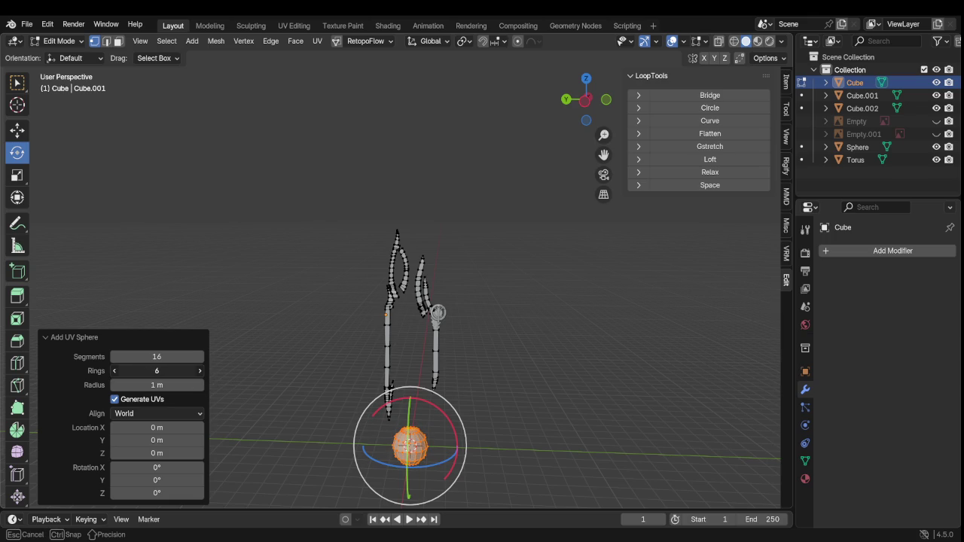
{"action": "left_click_drag", "start_coordinate": [156, 371], "coordinate": [157, 370]}
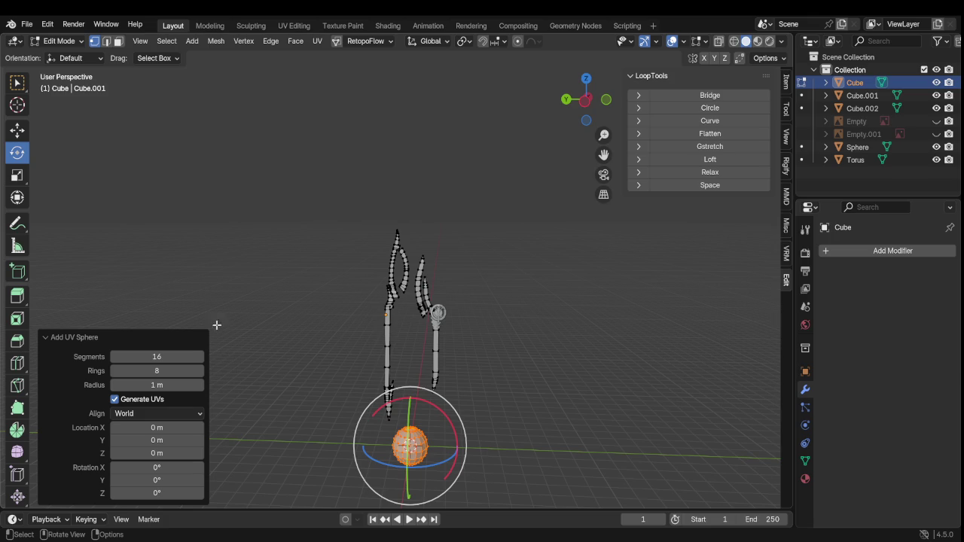
Move the sphere up near the prongs and shrink it to 0.388 scale
{"action": "key", "text": "g"}
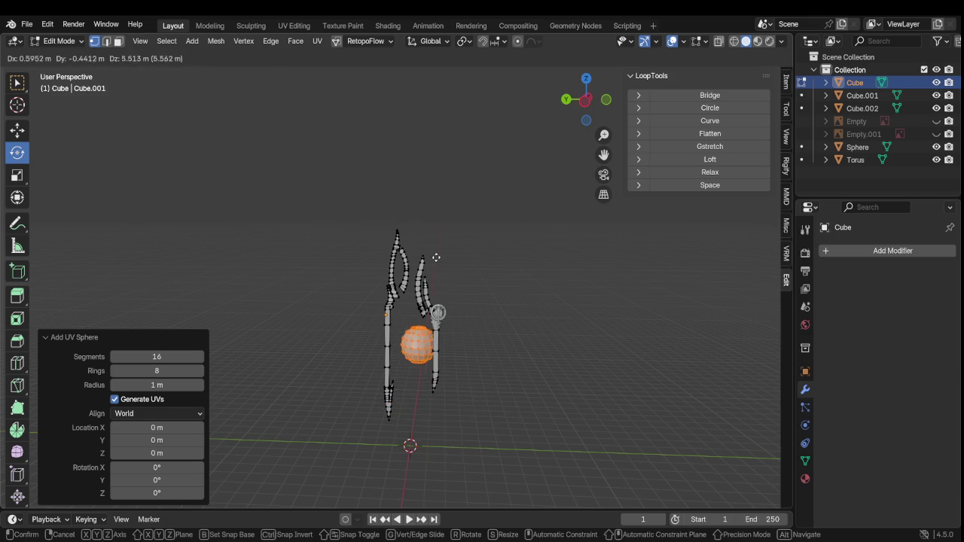
{"action": "left_click", "coordinate": [429, 295]}
{"action": "scroll", "coordinate": [444, 286], "scroll_direction": "up", "scroll_amount": 2}
{"action": "scroll", "coordinate": [451, 271], "scroll_direction": "up", "scroll_amount": 2}
{"action": "key", "text": "s"}
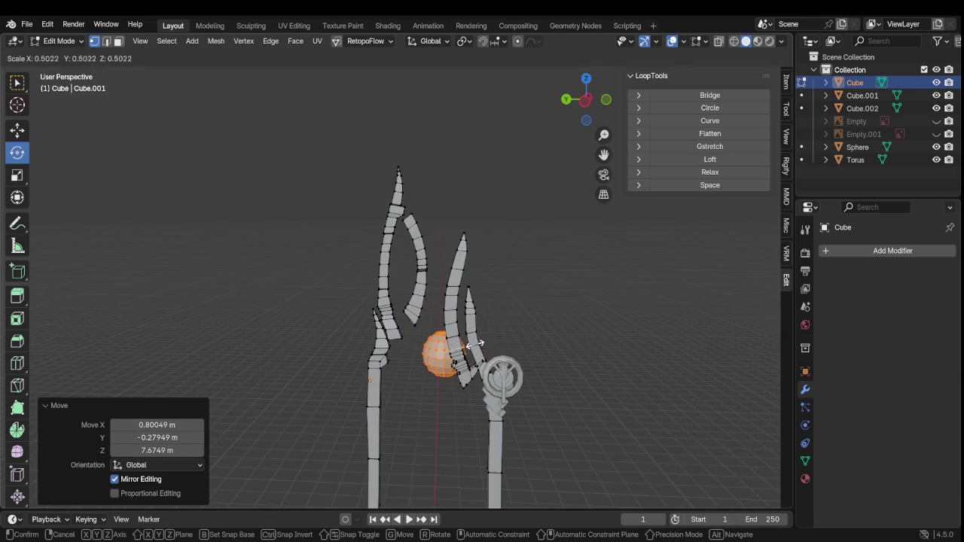
{"action": "left_click", "coordinate": [472, 368]}
{"action": "scroll", "coordinate": [472, 368], "scroll_direction": "up", "scroll_amount": 2}
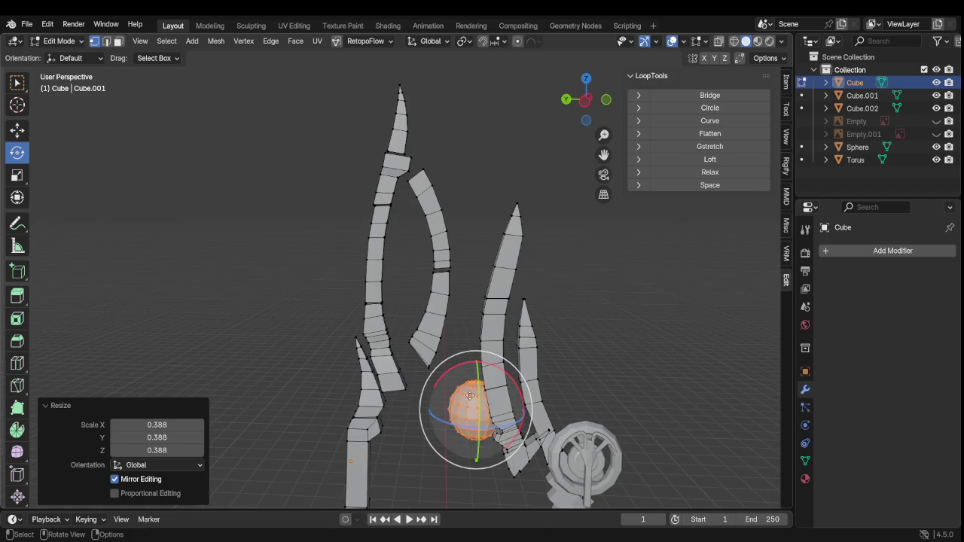
Place the sphere at the prong tip, adjust it along X, and shrink it to 0.352
{"action": "key", "text": "g"}
{"action": "left_click", "coordinate": [403, 147]}
{"action": "scroll", "coordinate": [437, 202], "scroll_direction": "up", "scroll_amount": 2}
{"action": "middle_click_drag", "start_coordinate": [437, 202], "coordinate": [159, 157]}
{"action": "left_click", "coordinate": [17, 129]}
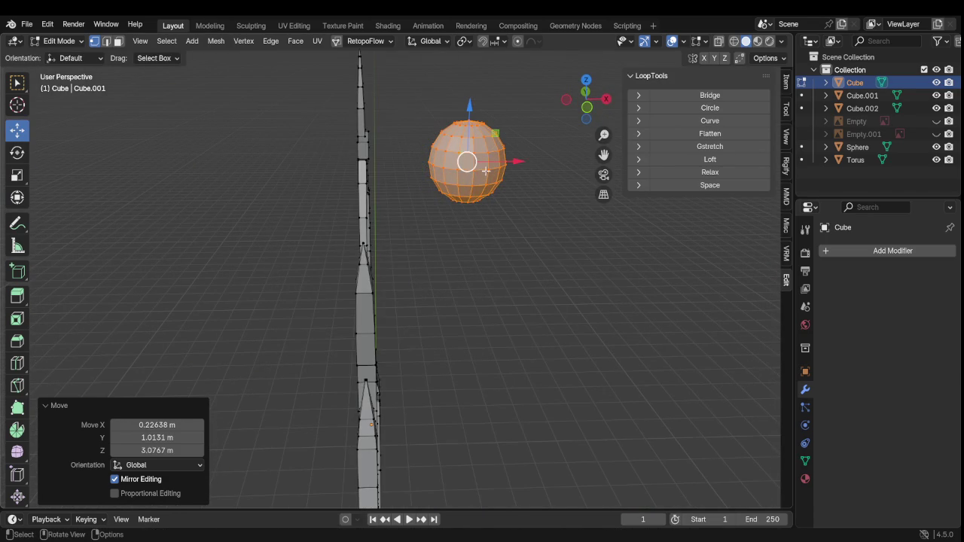
{"action": "key", "text": "g"}
{"action": "key", "text": "x"}
{"action": "left_click", "coordinate": [381, 178]}
{"action": "key", "text": "s"}
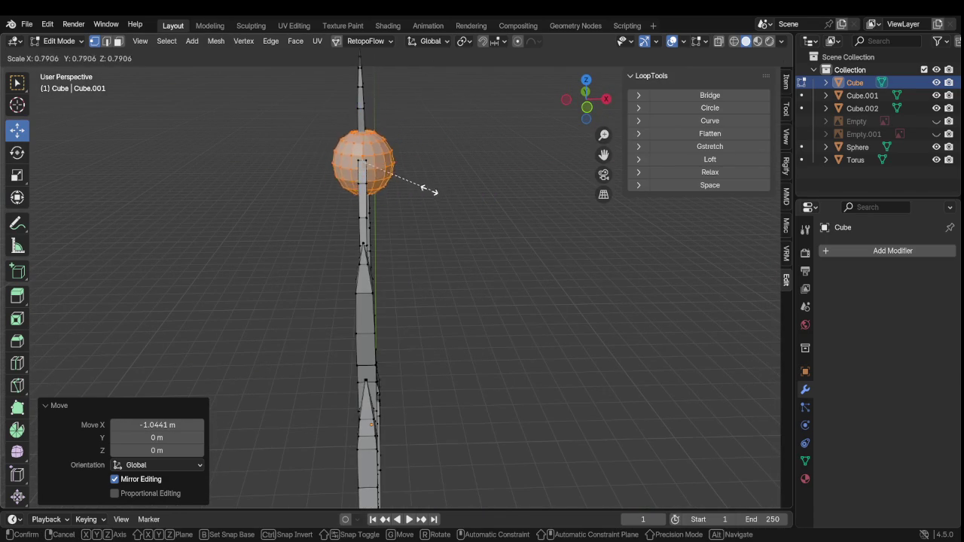
{"action": "left_click", "coordinate": [405, 184]}
In Left Orthographic view, raise the sphere to the prong junction and enlarge it slightly
{"action": "mouse_move", "coordinate": [405, 185]}
{"action": "middle_mouse_down"}
{"action": "mouse_move", "coordinate": [538, 170]}
{"action": "mouse_move", "coordinate": [495, 168]}
{"action": "mouse_move", "coordinate": [450, 196]}
{"action": "middle_mouse_up"}
{"action": "scroll", "coordinate": [495, 168], "scroll_direction": "up", "scroll_amount": 1}
{"action": "scroll", "coordinate": [455, 157], "scroll_direction": "down", "scroll_amount": 1}
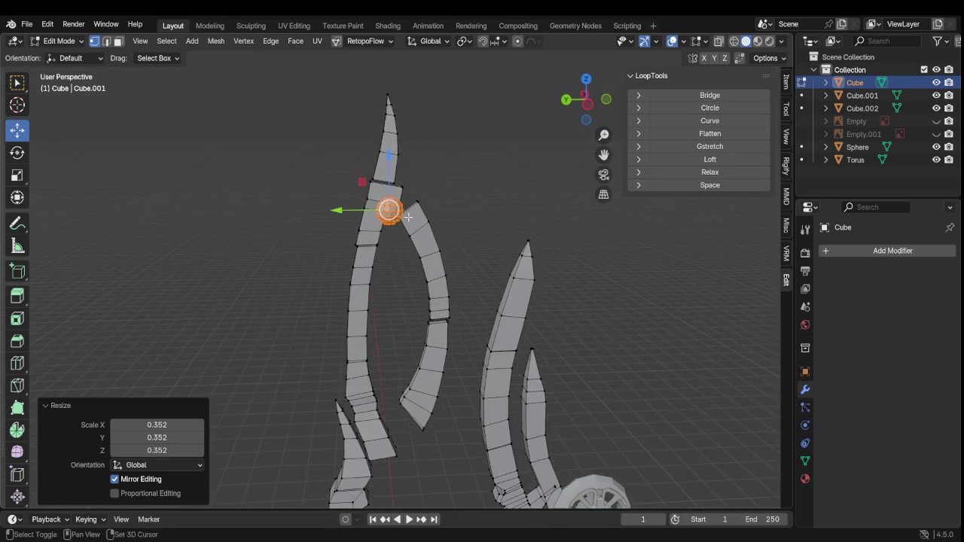
{"action": "left_click", "coordinate": [586, 113]}
{"action": "scroll", "coordinate": [419, 187], "scroll_direction": "up", "scroll_amount": 2}
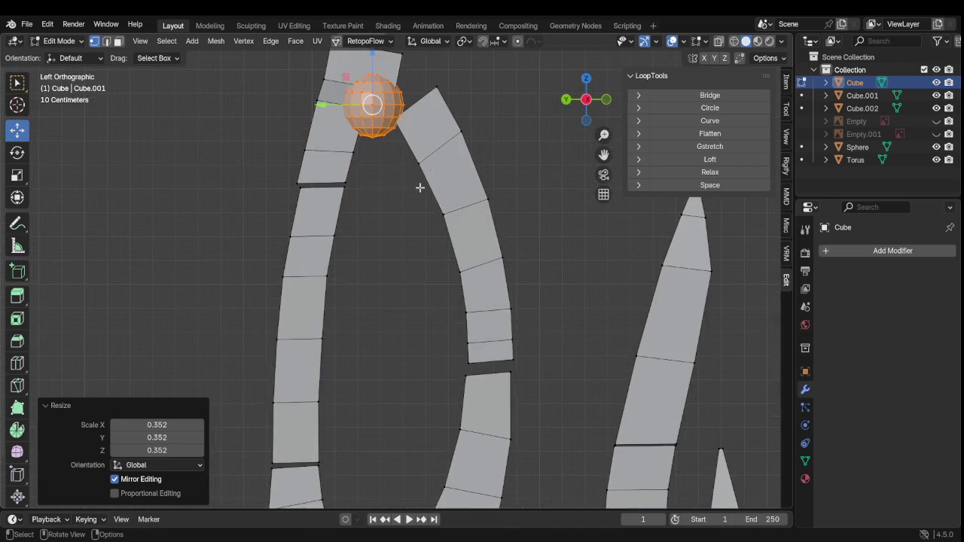
{"action": "scroll", "coordinate": [394, 183], "scroll_direction": "down", "scroll_amount": 1}
{"action": "scroll", "coordinate": [400, 192], "scroll_direction": "up", "scroll_amount": 1}
{"action": "key", "text": "g"}
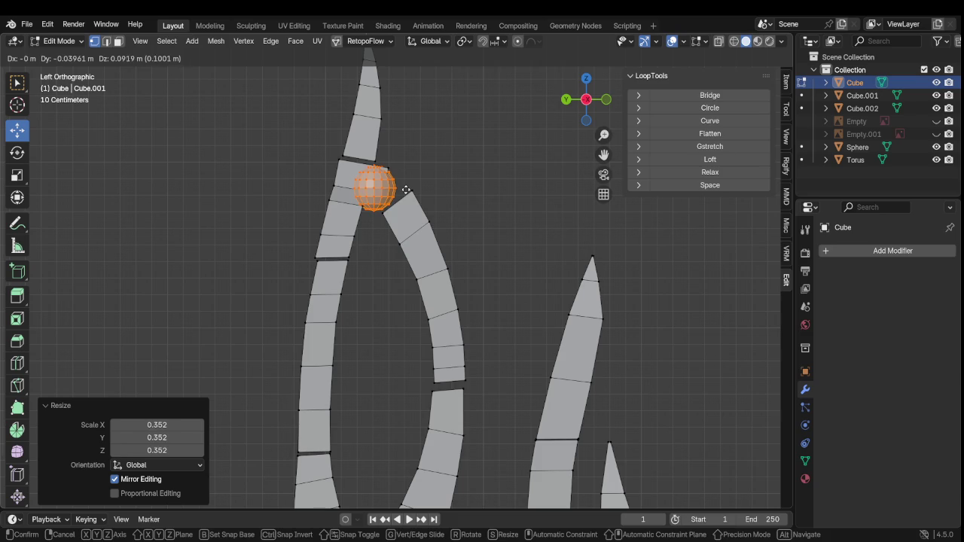
{"action": "left_click", "coordinate": [406, 189]}
{"action": "key", "text": "s"}
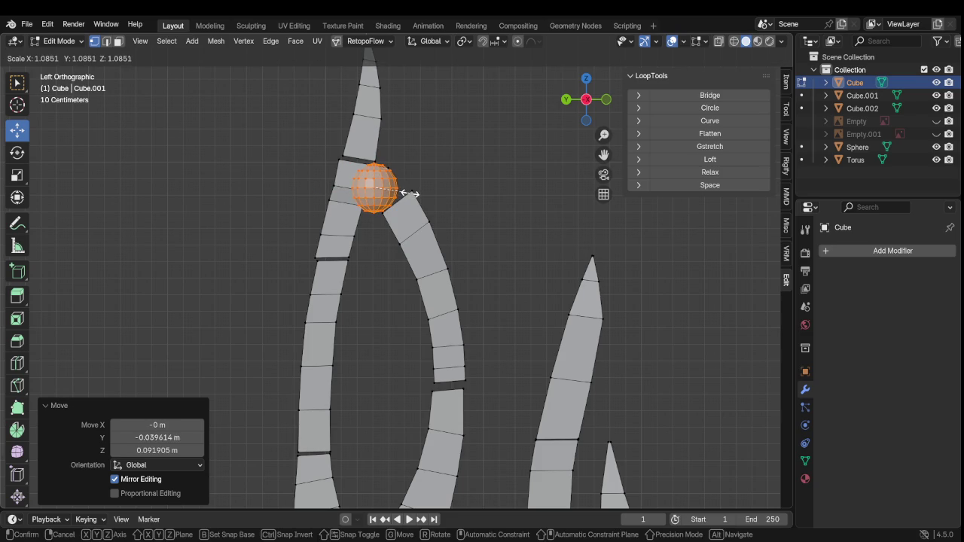
{"action": "left_click", "coordinate": [409, 195]}
{"action": "key", "text": "g"}
{"action": "left_click", "coordinate": [409, 195]}
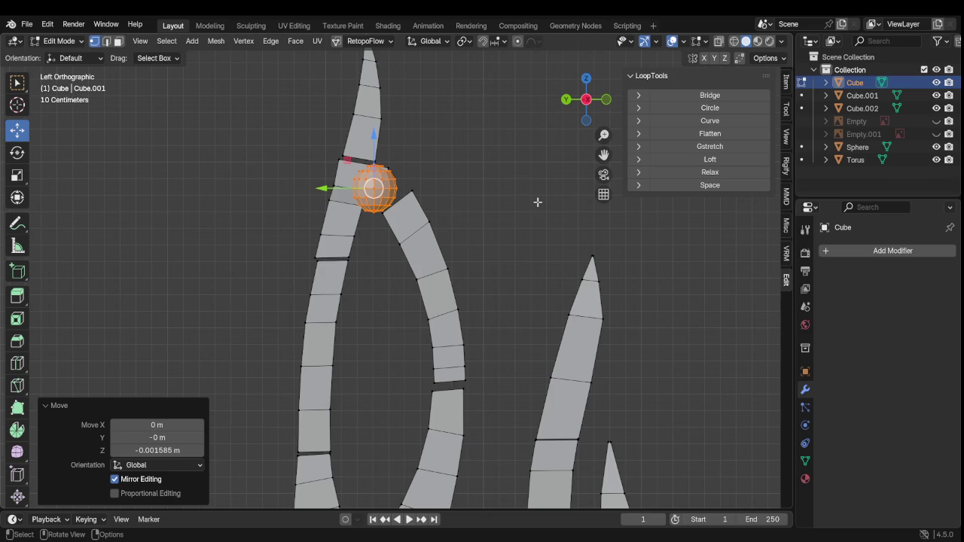
Rotate the sphere joint by a few degrees
{"action": "scroll", "coordinate": [467, 166], "scroll_direction": "up", "scroll_amount": 2}
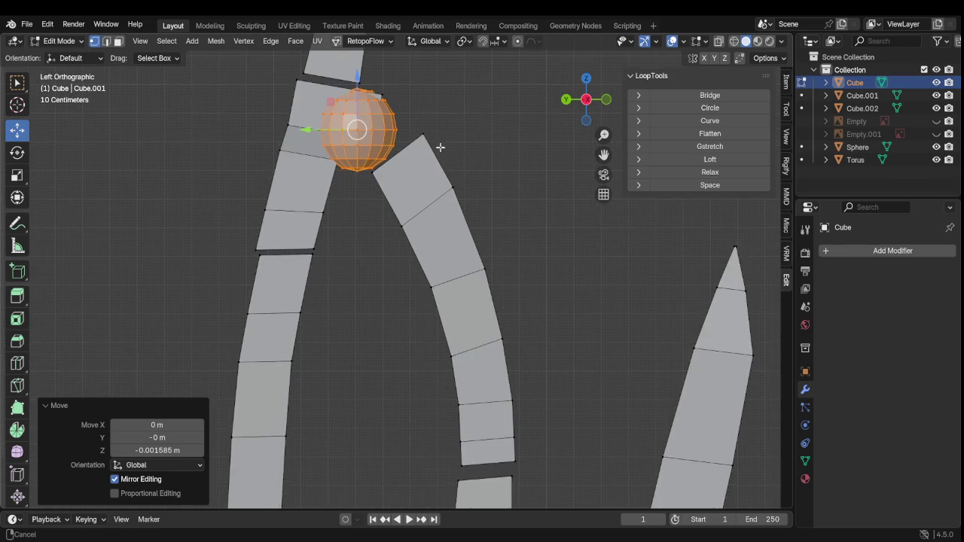
{"action": "scroll", "coordinate": [441, 165], "scroll_direction": "up", "scroll_amount": 1}
{"action": "key", "text": "r"}
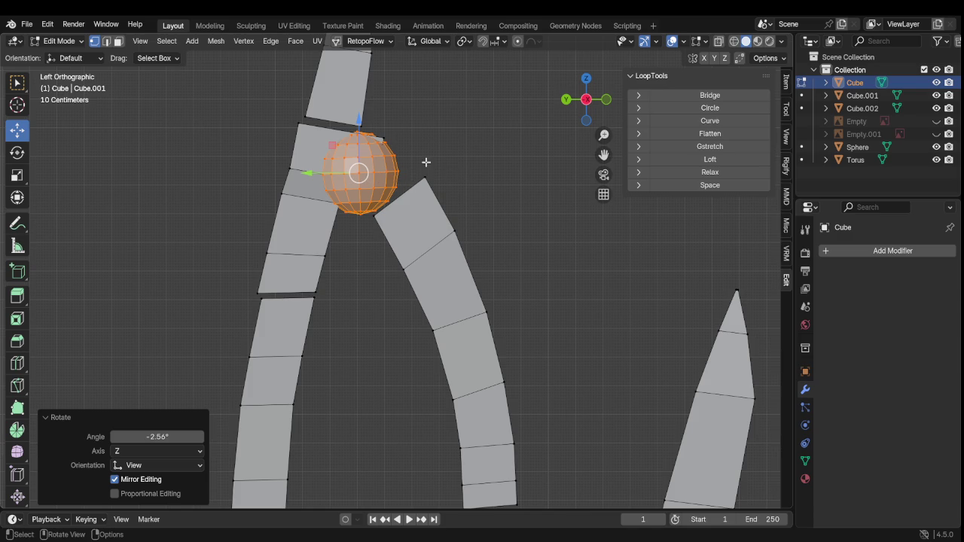
{"action": "key", "text": "r"}
{"action": "left_click", "coordinate": [447, 159]}
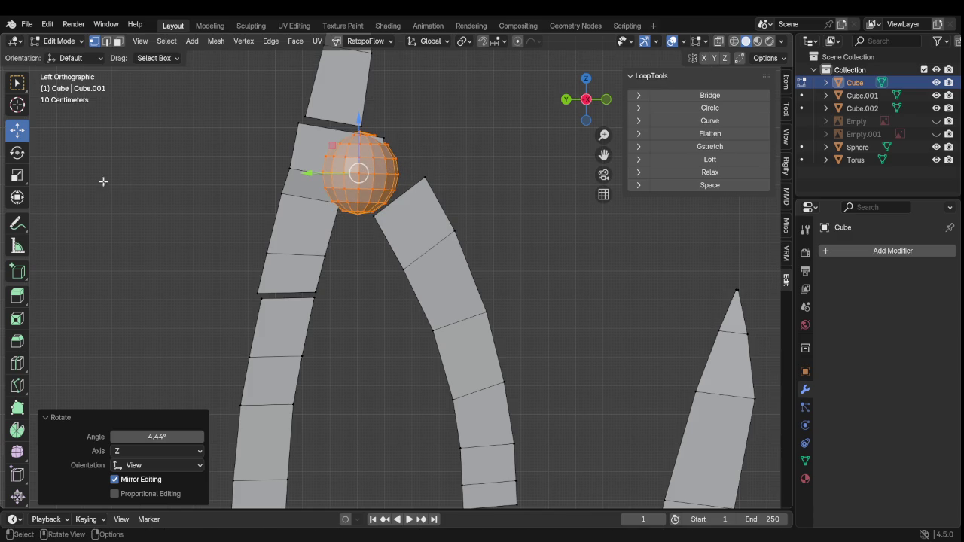
In front view, turn the sphere joint a quarter turn, about -90° around Y
{"action": "left_click", "coordinate": [16, 153]}
{"action": "mouse_move", "coordinate": [236, 201]}
{"action": "middle_mouse_down"}
{"action": "mouse_move", "coordinate": [230, 220]}
{"action": "mouse_move", "coordinate": [168, 231]}
{"action": "mouse_move", "coordinate": [226, 207]}
{"action": "middle_mouse_up"}
{"action": "left_click", "coordinate": [593, 109]}
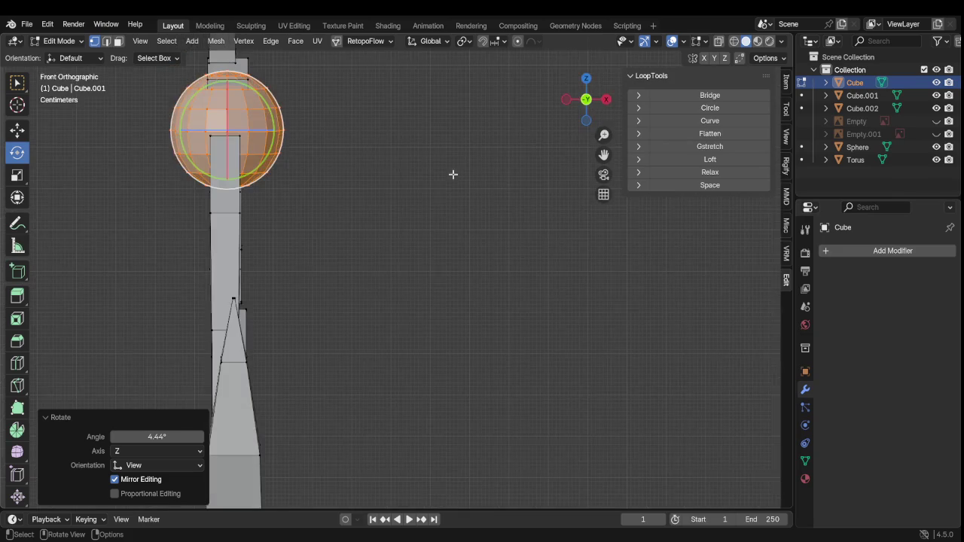
{"action": "middle_click_drag", "start_coordinate": [271, 105], "coordinate": [327, 167], "text": "shift"}
{"action": "left_click_drag", "start_coordinate": [328, 167], "coordinate": [260, 132]}
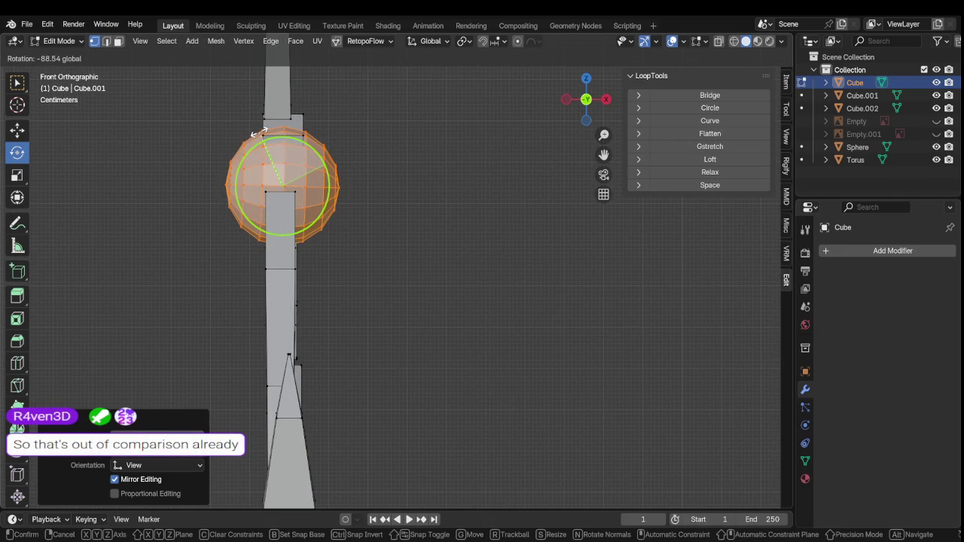
{"action": "left_click_drag", "start_coordinate": [260, 132], "coordinate": [263, 145]}
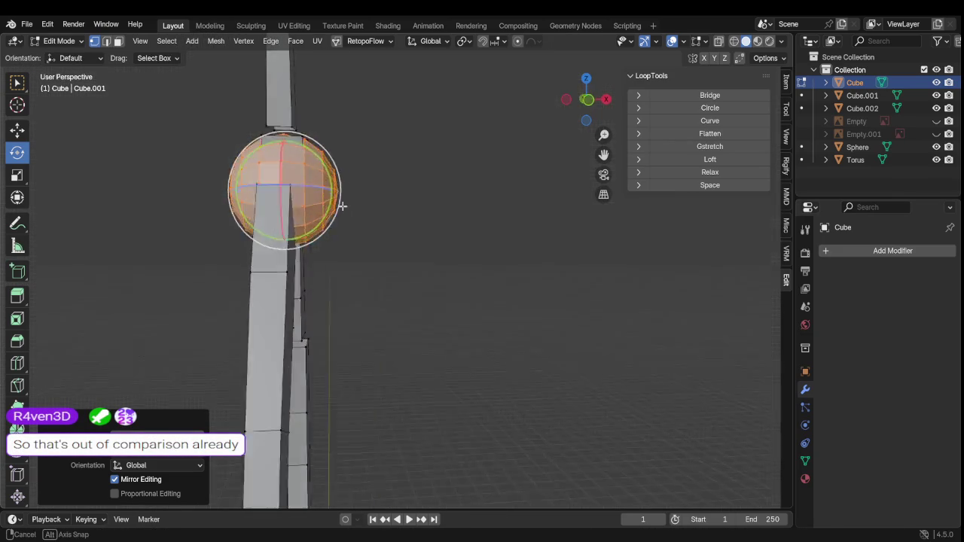
{"action": "middle_click_drag", "start_coordinate": [263, 145], "coordinate": [462, 223]}
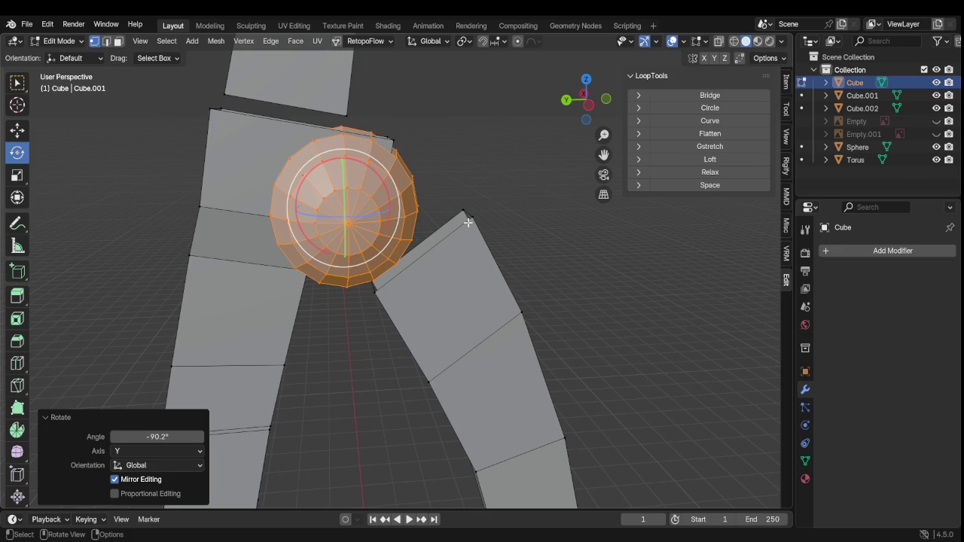
Inspect the rotated sphere joint from several angles around the staff head
{"action": "scroll", "coordinate": [482, 228], "scroll_direction": "down", "scroll_amount": 5}
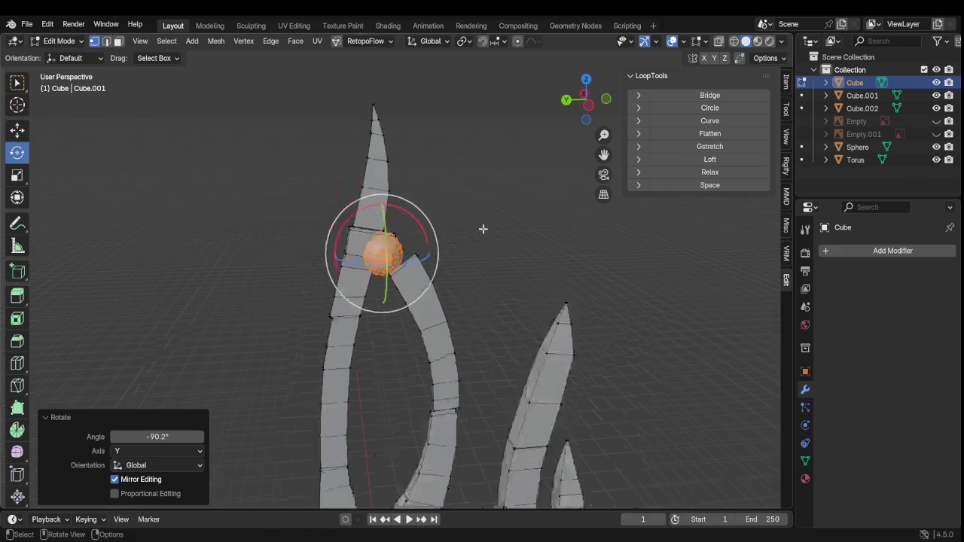
{"action": "scroll", "coordinate": [487, 239], "scroll_direction": "down", "scroll_amount": 3}
{"action": "scroll", "coordinate": [497, 275], "scroll_direction": "up", "scroll_amount": 3}
{"action": "middle_click_drag", "start_coordinate": [485, 323], "coordinate": [442, 129], "text": "shift"}
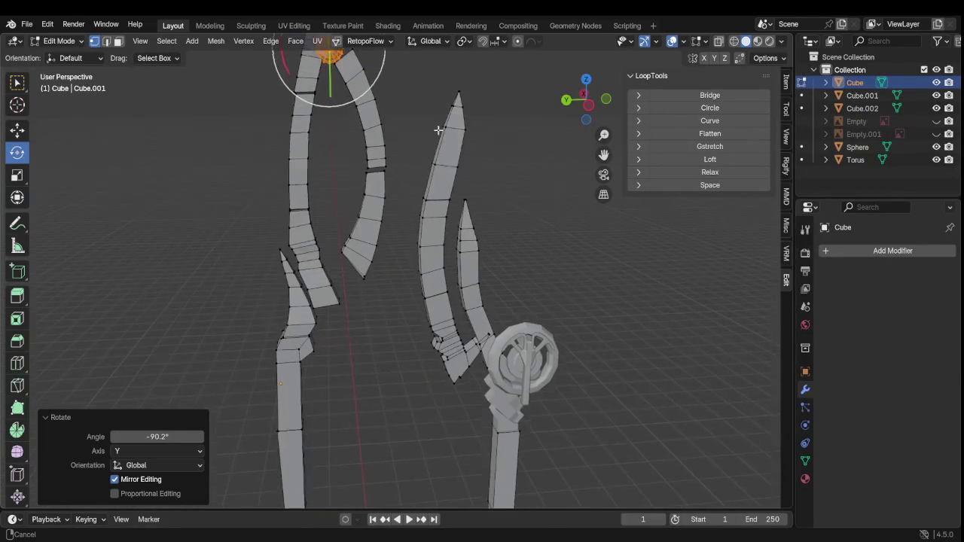
{"action": "scroll", "coordinate": [499, 223], "scroll_direction": "down", "scroll_amount": 3}
{"action": "middle_click_drag", "start_coordinate": [500, 224], "coordinate": [482, 232]}
{"action": "scroll", "coordinate": [481, 232], "scroll_direction": "up", "scroll_amount": 3}
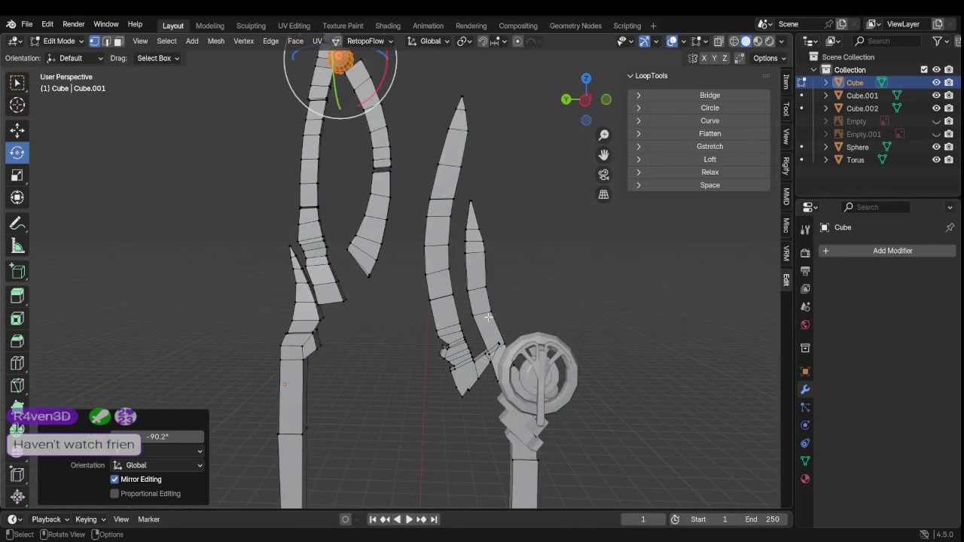
{"action": "scroll", "coordinate": [481, 232], "scroll_direction": "up", "scroll_amount": 3}
{"action": "middle_click_drag", "start_coordinate": [422, 301], "coordinate": [405, 95], "text": "shift"}
{"action": "scroll", "coordinate": [429, 135], "scroll_direction": "down", "scroll_amount": 3}
{"action": "scroll", "coordinate": [471, 211], "scroll_direction": "down", "scroll_amount": 2}
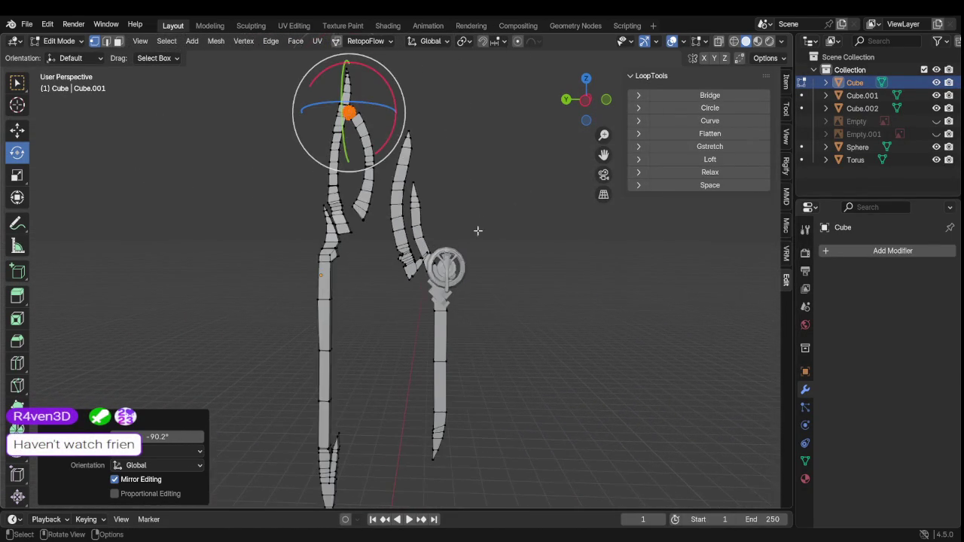
{"action": "mouse_move", "coordinate": [456, 294]}
{"action": "middle_mouse_down", "text": "shift"}
{"action": "mouse_move", "coordinate": [458, 220]}
{"action": "mouse_move", "coordinate": [456, 240]}
{"action": "mouse_move", "coordinate": [439, 240]}
{"action": "mouse_move", "coordinate": [422, 201]}
{"action": "middle_mouse_up", "text": "shift"}
{"action": "scroll", "coordinate": [454, 233], "scroll_direction": "up", "scroll_amount": 3}
{"action": "scroll", "coordinate": [359, 286], "scroll_direction": "down", "scroll_amount": 2}
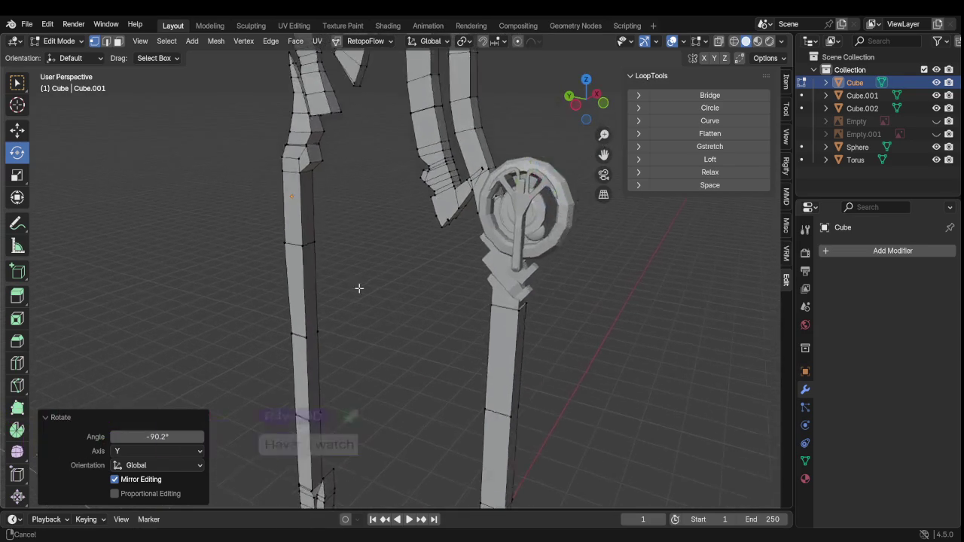
{"action": "mouse_move", "coordinate": [359, 286]}
{"action": "middle_mouse_down"}
{"action": "mouse_move", "coordinate": [398, 285]}
{"action": "mouse_move", "coordinate": [388, 183]}
{"action": "middle_mouse_up"}
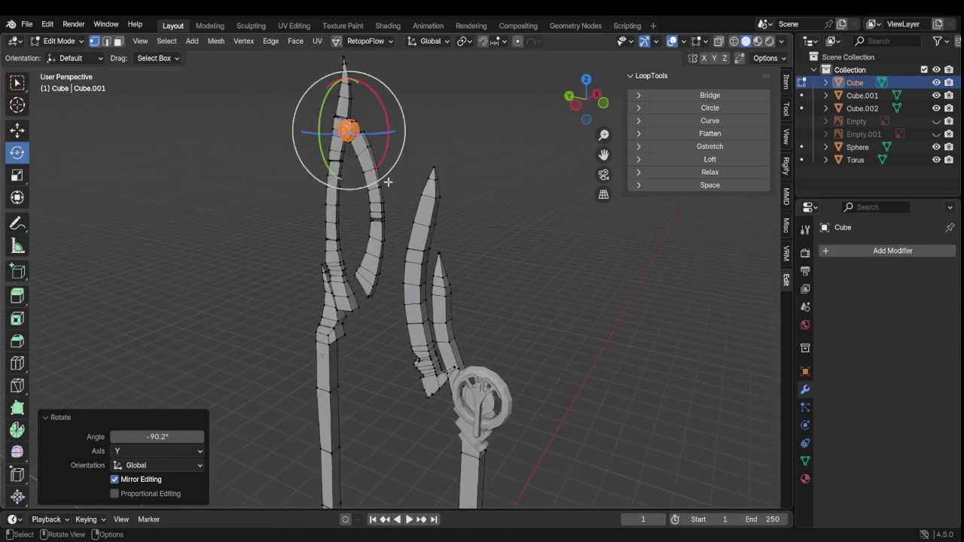
{"action": "scroll", "coordinate": [416, 233], "scroll_direction": "up", "scroll_amount": 3}
{"action": "mouse_move", "coordinate": [415, 232]}
{"action": "middle_mouse_down"}
{"action": "mouse_move", "coordinate": [438, 353]}
{"action": "mouse_move", "coordinate": [425, 286]}
{"action": "middle_mouse_up"}
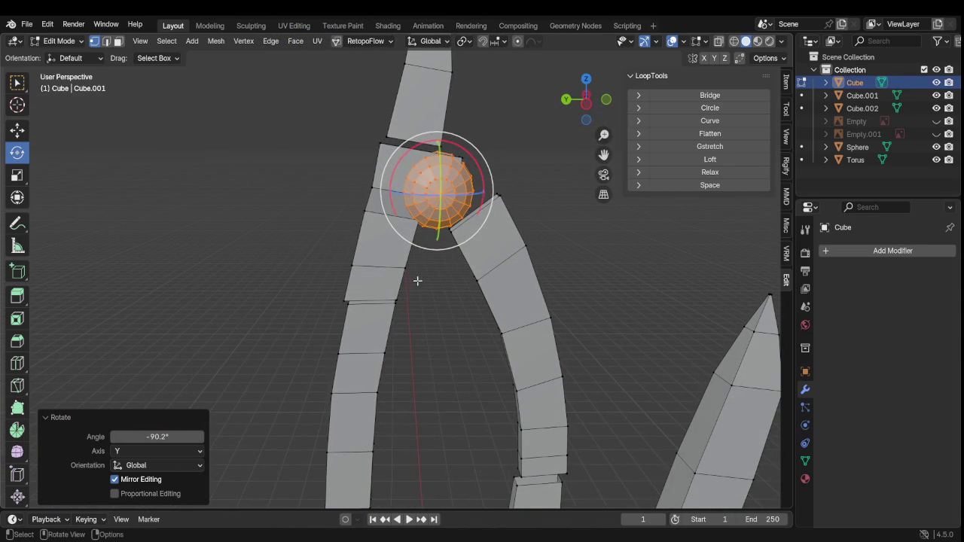
{"action": "scroll", "coordinate": [418, 279], "scroll_direction": "down", "scroll_amount": 3}
{"action": "scroll", "coordinate": [417, 279], "scroll_direction": "down", "scroll_amount": 2}
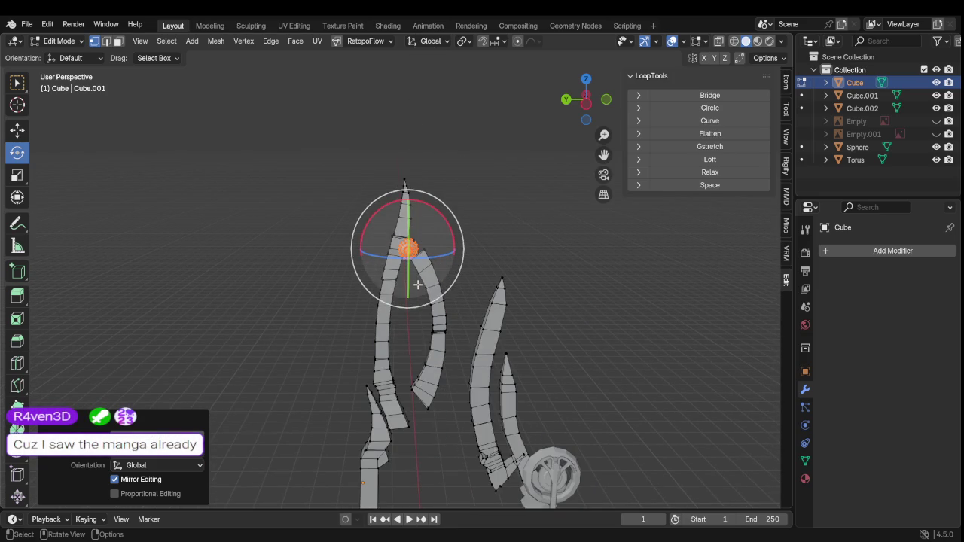
{"action": "scroll", "coordinate": [417, 282], "scroll_direction": "down", "scroll_amount": 2}
{"action": "scroll", "coordinate": [417, 286], "scroll_direction": "down", "scroll_amount": 2}
{"action": "scroll", "coordinate": [417, 288], "scroll_direction": "up", "scroll_amount": 2}
{"action": "scroll", "coordinate": [415, 284], "scroll_direction": "up", "scroll_amount": 3}
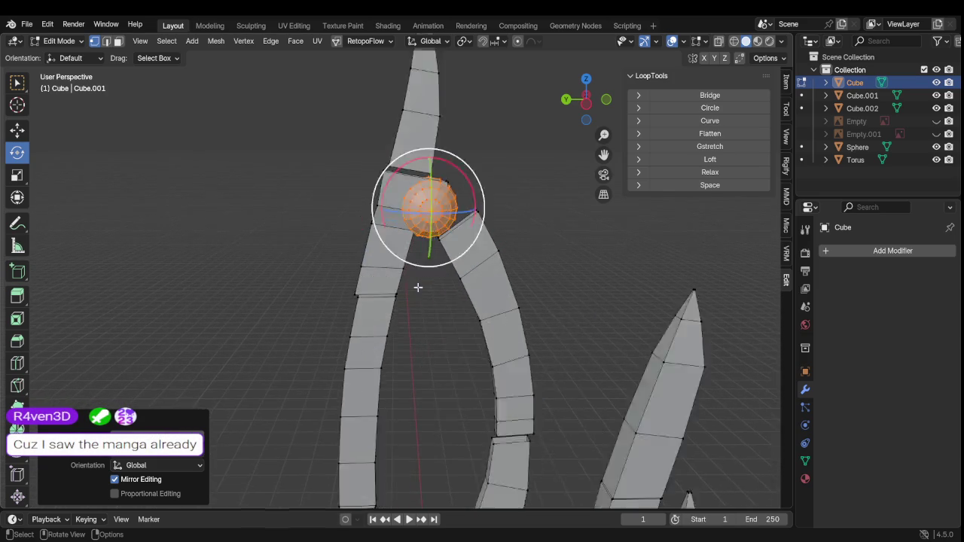
{"action": "scroll", "coordinate": [415, 283], "scroll_direction": "up", "scroll_amount": 2}
{"action": "key", "text": "Tab"}
{"action": "key", "text": "Tab"}
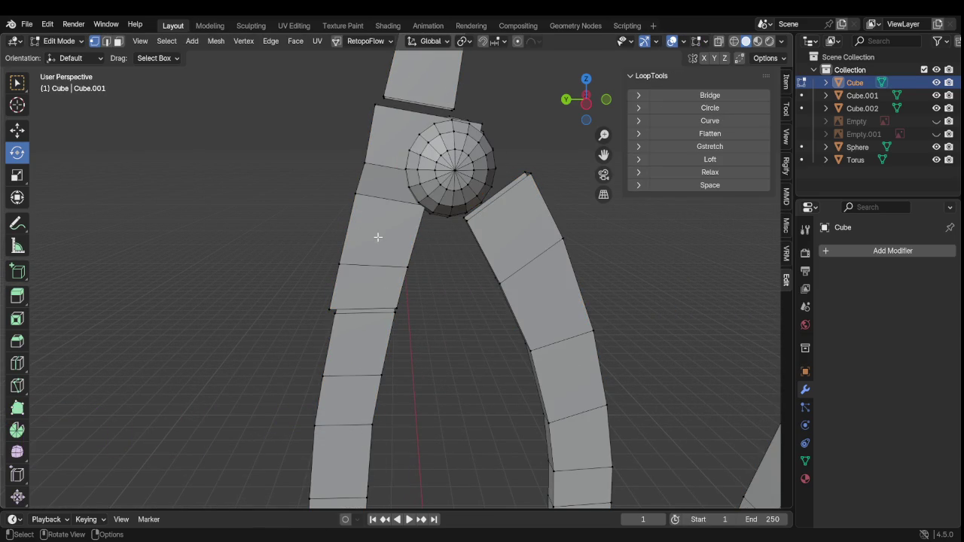
Select the left prong's top section and shift it about -0.0078 m along Y against the joint
{"action": "key", "text": "l"}
{"action": "left_click", "coordinate": [437, 300]}
{"action": "key", "text": "l"}
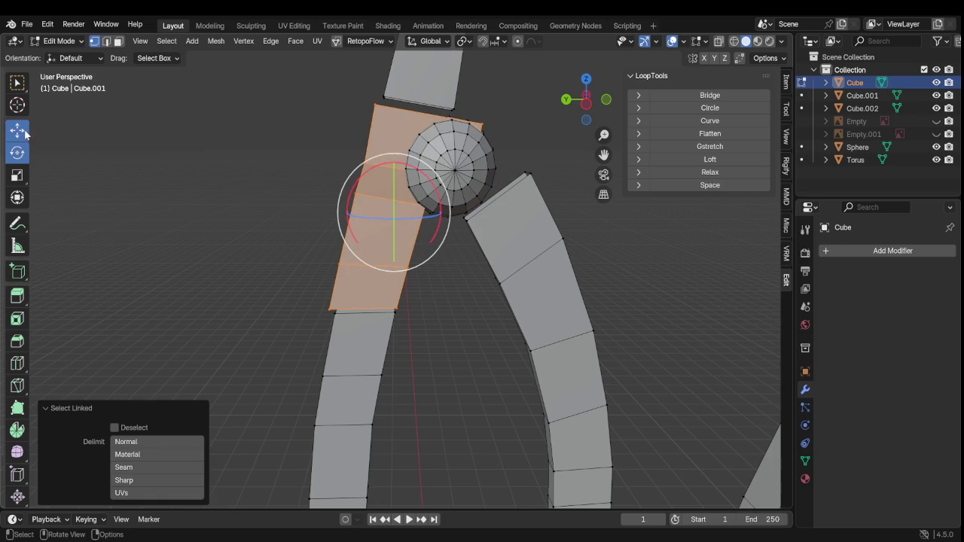
{"action": "left_click", "coordinate": [18, 129]}
{"action": "left_click_drag", "start_coordinate": [362, 214], "coordinate": [388, 238]}
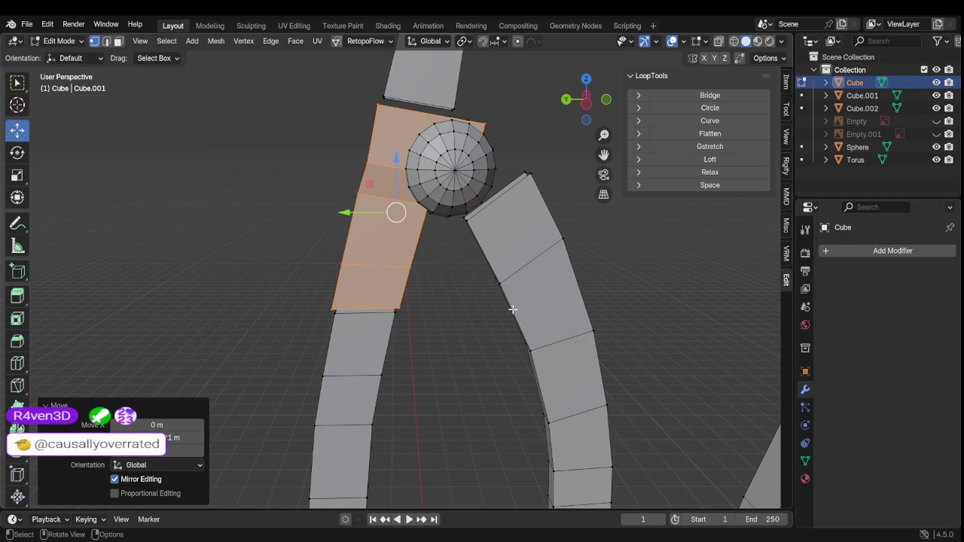
{"action": "scroll", "coordinate": [518, 306], "scroll_direction": "down", "scroll_amount": 2}
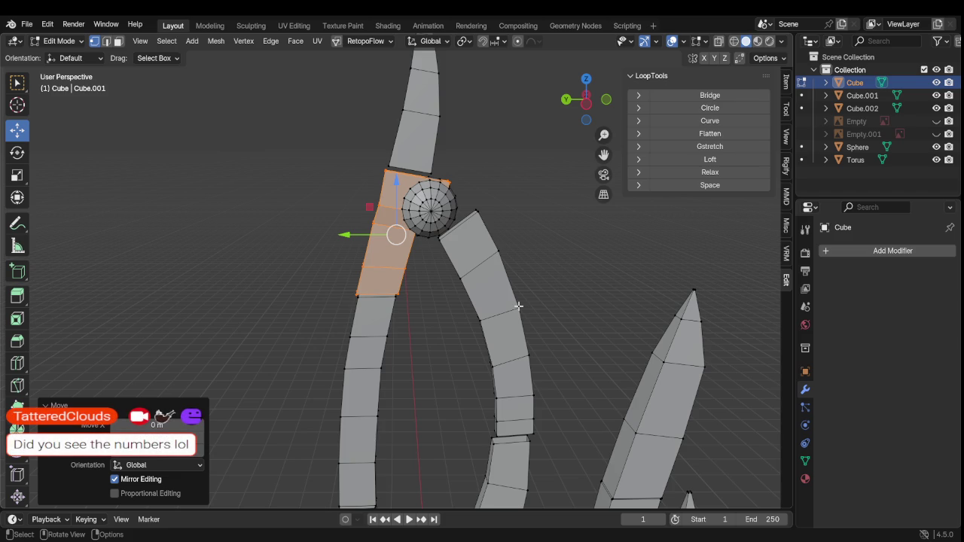
Reselect the staff mesh object and return to editing its mesh
{"action": "scroll", "coordinate": [469, 244], "scroll_direction": "up", "scroll_amount": 2}
{"action": "scroll", "coordinate": [452, 254], "scroll_direction": "up", "scroll_amount": 2}
{"action": "middle_click_drag", "start_coordinate": [452, 254], "coordinate": [338, 269]}
{"action": "left_click", "coordinate": [425, 243]}
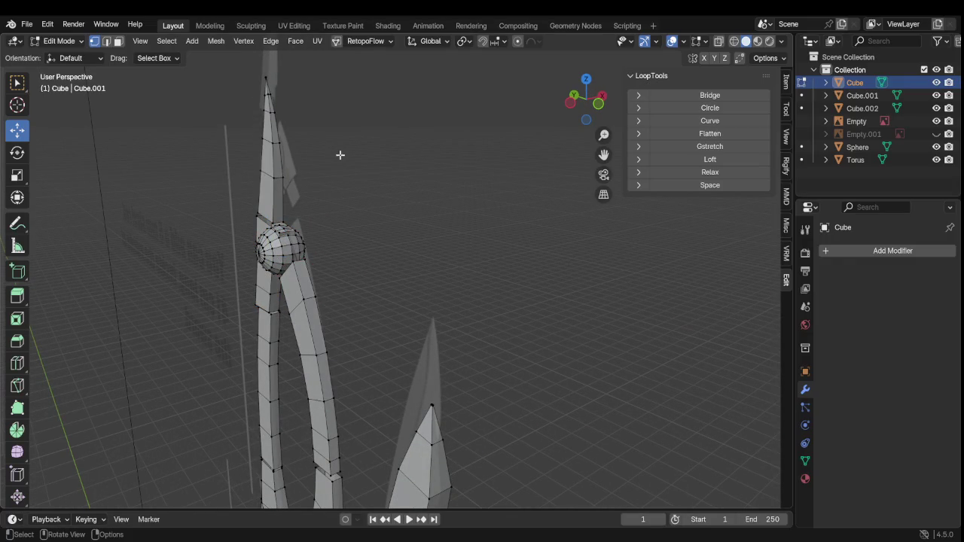
{"action": "scroll", "coordinate": [288, 248], "scroll_direction": "up", "scroll_amount": 3}
{"action": "key", "text": "Tab"}
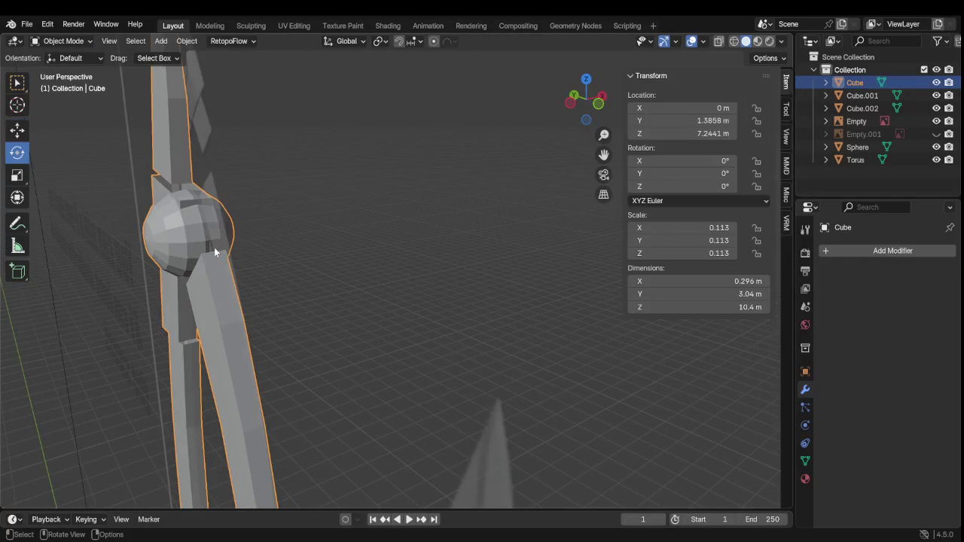
{"action": "left_click", "coordinate": [166, 215]}
{"action": "left_click", "coordinate": [165, 216]}
{"action": "key", "text": "Tab"}
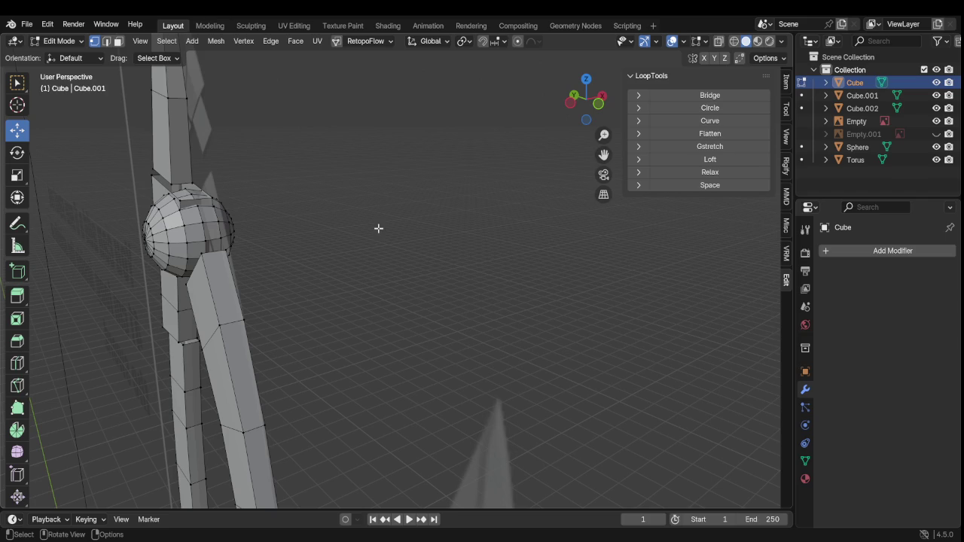
Hide the sphere joint and enable X-Ray to expose the prong fork
{"action": "key", "text": "l"}
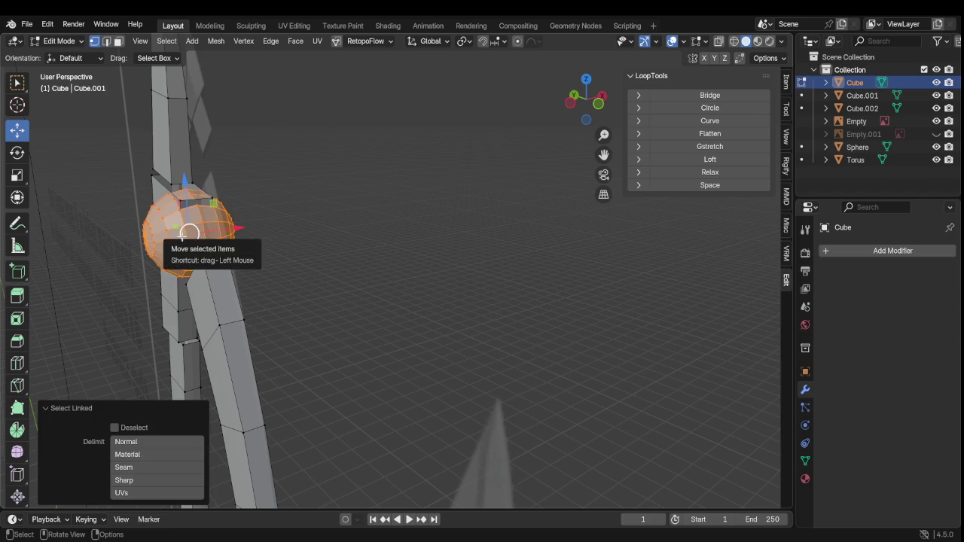
{"action": "key", "text": "h"}
{"action": "scroll", "coordinate": [200, 234], "scroll_direction": "up", "scroll_amount": 2}
{"action": "scroll", "coordinate": [245, 232], "scroll_direction": "up", "scroll_amount": 2}
{"action": "scroll", "coordinate": [246, 233], "scroll_direction": "up", "scroll_amount": 2}
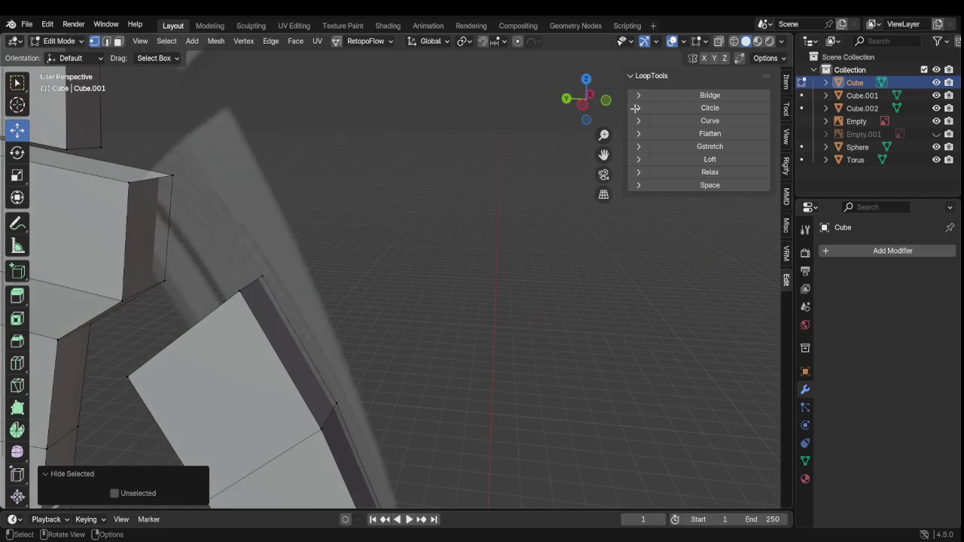
{"action": "left_click", "coordinate": [720, 43]}
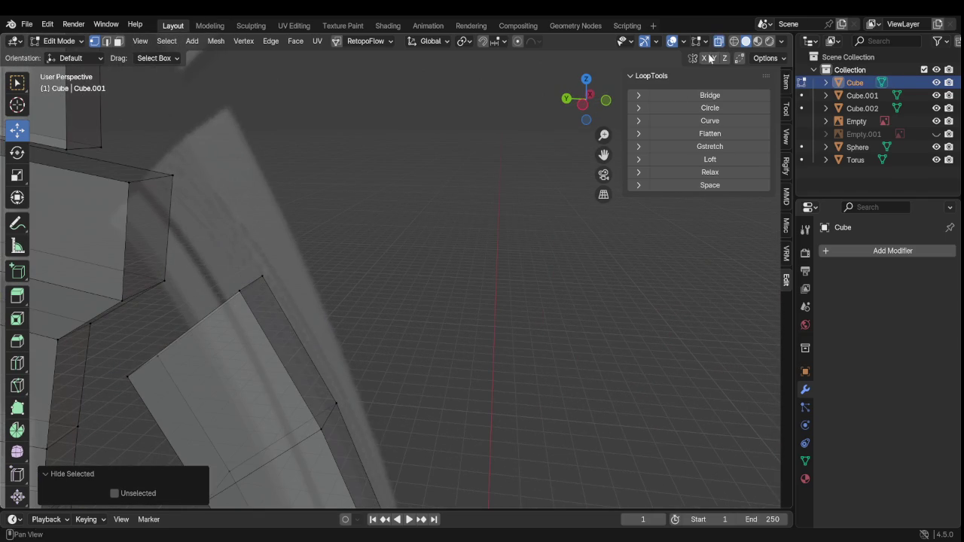
Extrude the small inner face at the fork and shrink it to about 0.72
{"action": "left_click", "coordinate": [118, 41]}
{"action": "left_click", "coordinate": [153, 215]}
{"action": "middle_click_drag", "start_coordinate": [153, 215], "coordinate": [173, 224]}
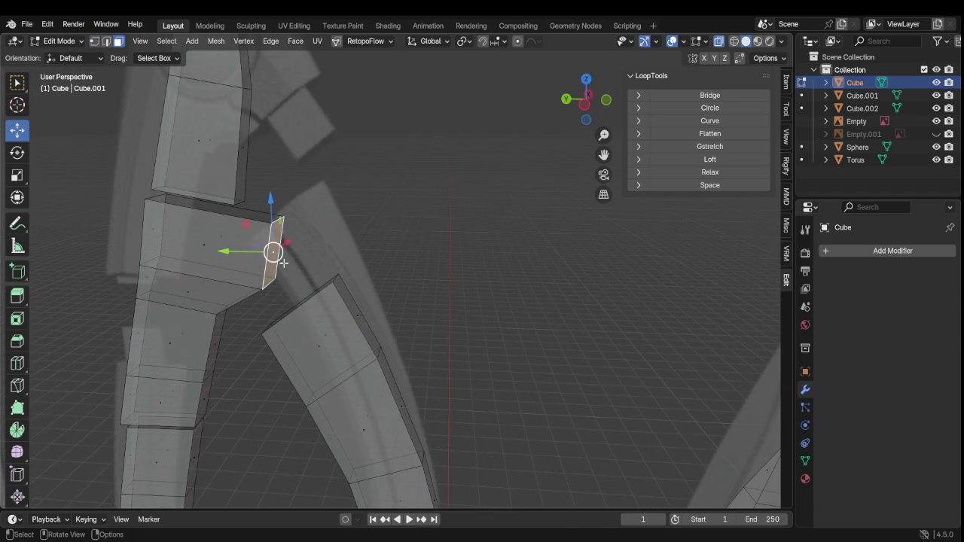
{"action": "key", "text": "e"}
{"action": "left_click", "coordinate": [309, 273]}
{"action": "key", "text": "s"}
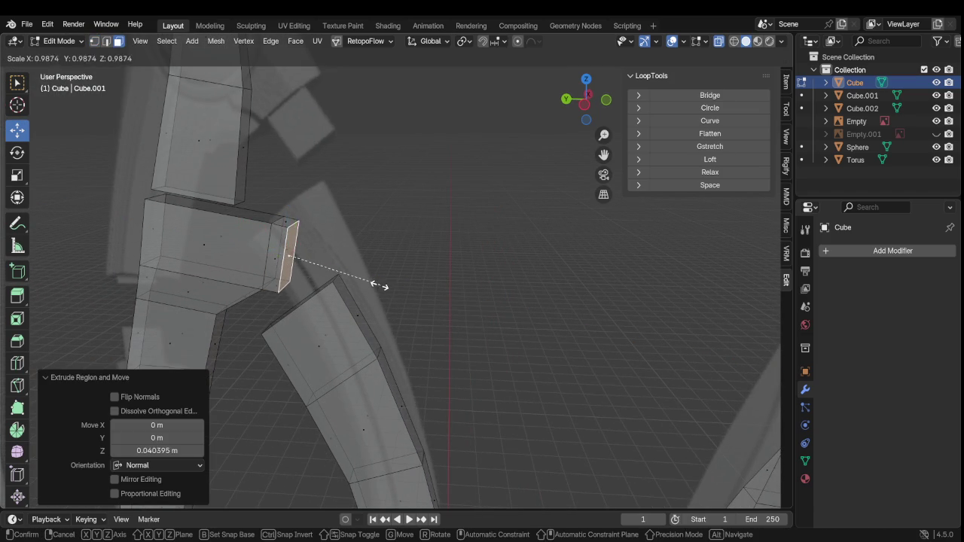
{"action": "left_click", "coordinate": [352, 282]}
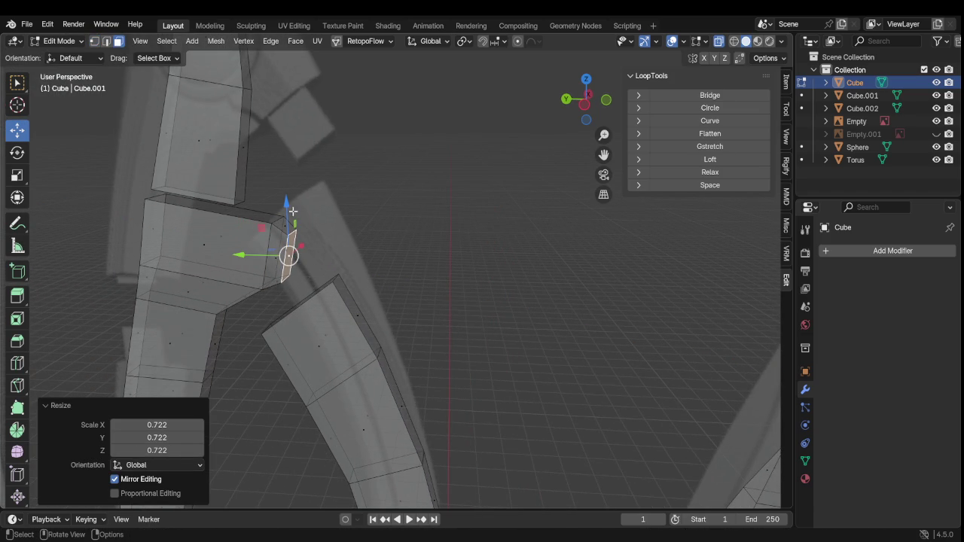
Lower the extruded face slightly and tilt it about 8°
{"action": "left_click_drag", "start_coordinate": [289, 217], "coordinate": [296, 226]}
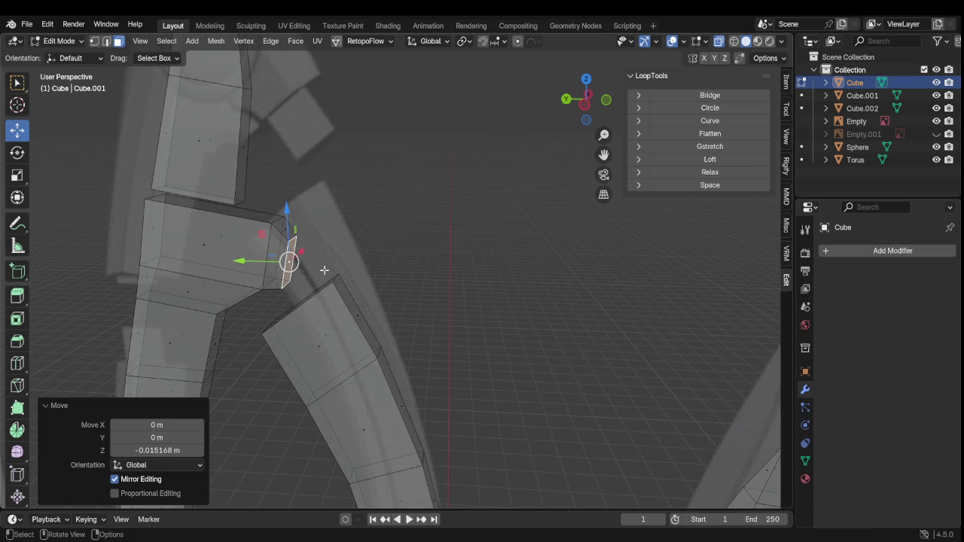
{"action": "scroll", "coordinate": [325, 271], "scroll_direction": "up", "scroll_amount": 3}
{"action": "mouse_move", "coordinate": [315, 289]}
{"action": "middle_mouse_down"}
{"action": "mouse_move", "coordinate": [427, 265]}
{"action": "mouse_move", "coordinate": [426, 230]}
{"action": "middle_mouse_up"}
{"action": "key", "text": "r"}
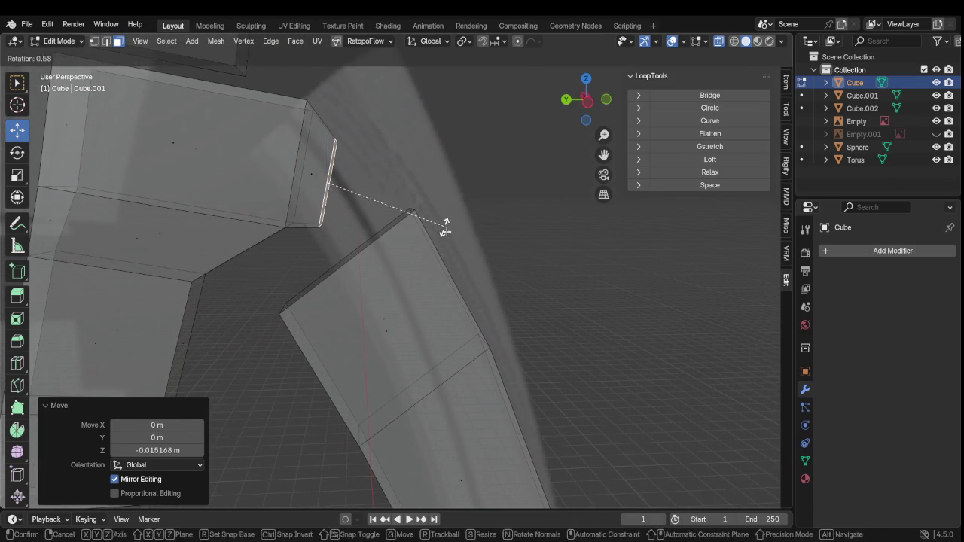
{"action": "left_click", "coordinate": [448, 242]}
{"action": "key", "text": "r"}
{"action": "left_click", "coordinate": [443, 250]}
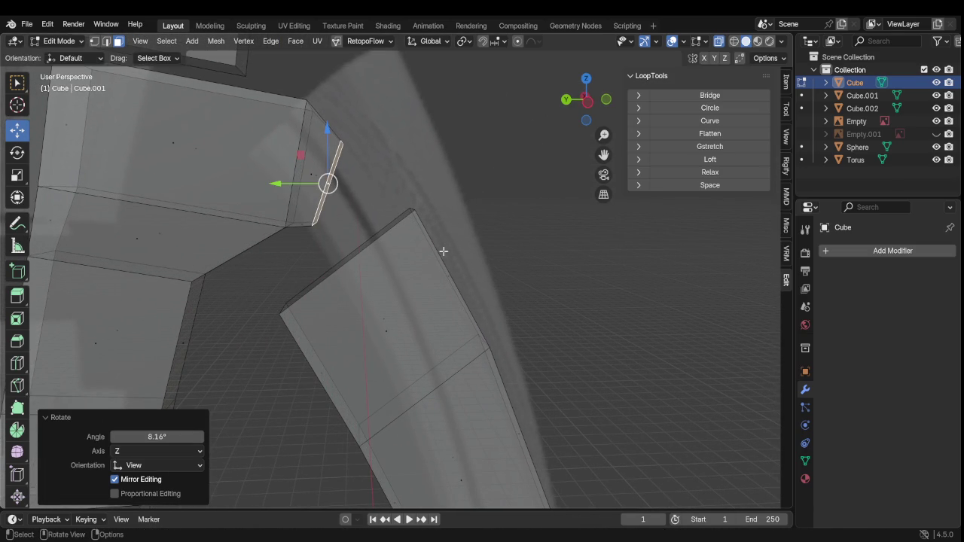
Push the new section along its normal and nudge its end down toward the lower segment
{"action": "key", "text": "g"}
{"action": "key", "text": "z"}
{"action": "key", "text": "z"}
{"action": "left_click", "coordinate": [463, 278]}
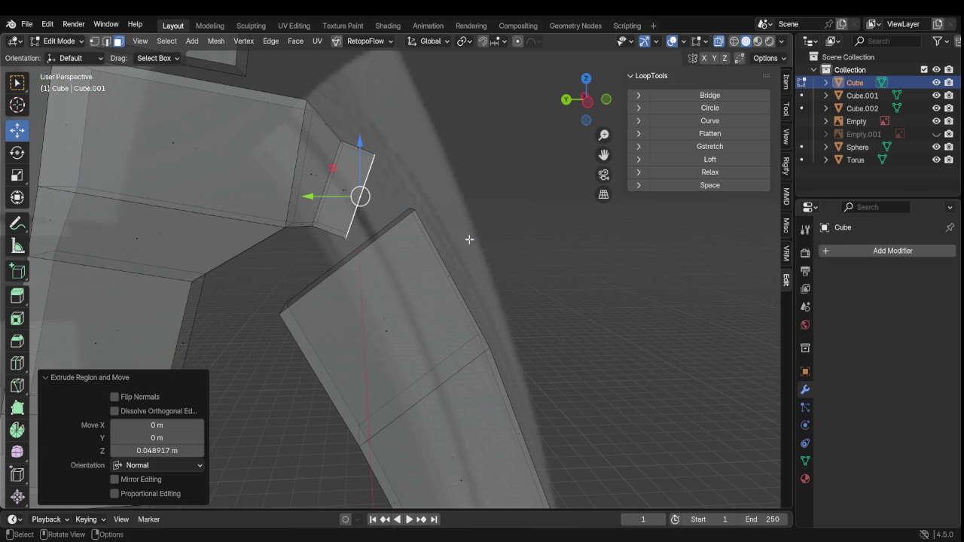
{"action": "key", "text": "g"}
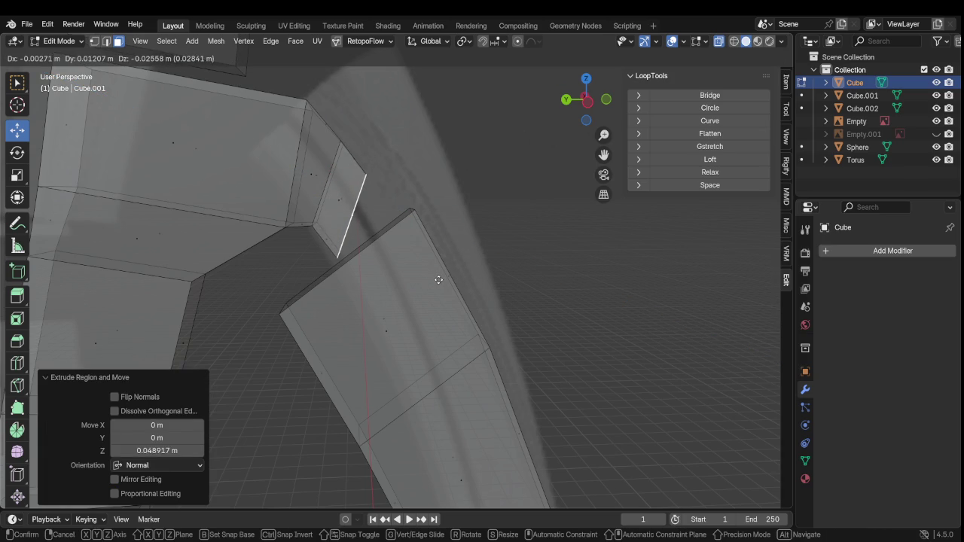
{"action": "left_click", "coordinate": [442, 280]}
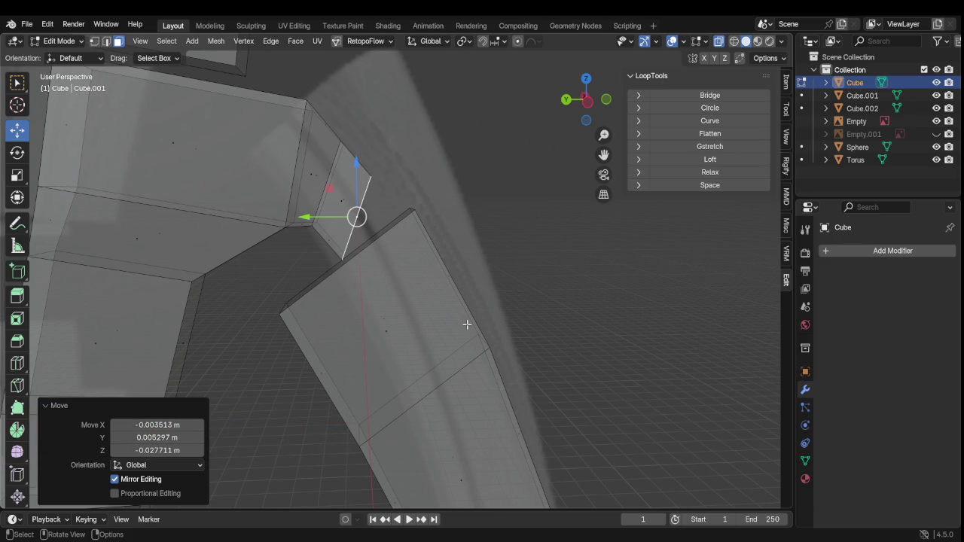
Rotate the prong's new end edge 21.8° and scale it to 0.824, checking from another angle
{"action": "scroll", "coordinate": [437, 288], "scroll_direction": "down", "scroll_amount": 4}
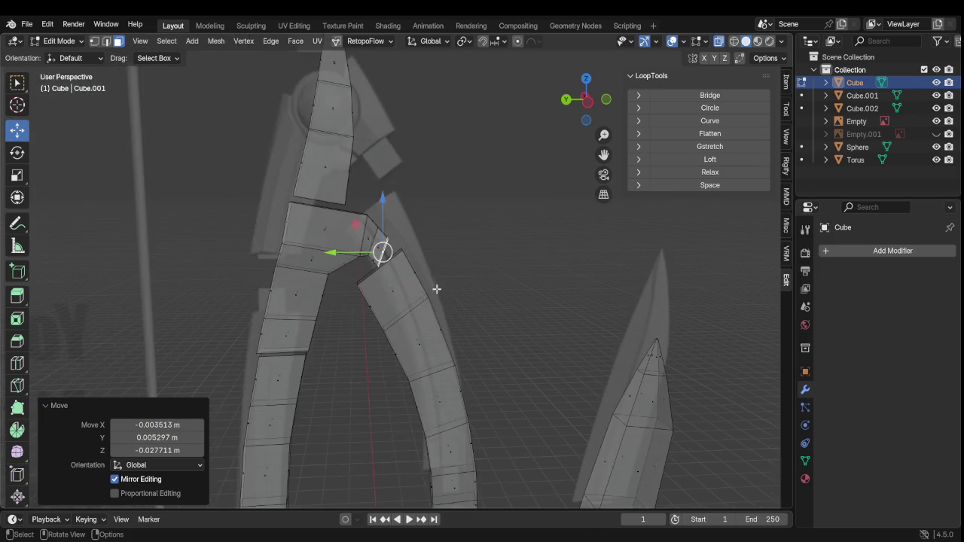
{"action": "scroll", "coordinate": [430, 274], "scroll_direction": "up", "scroll_amount": 4}
{"action": "middle_click_drag", "start_coordinate": [430, 274], "coordinate": [419, 241], "text": "shift"}
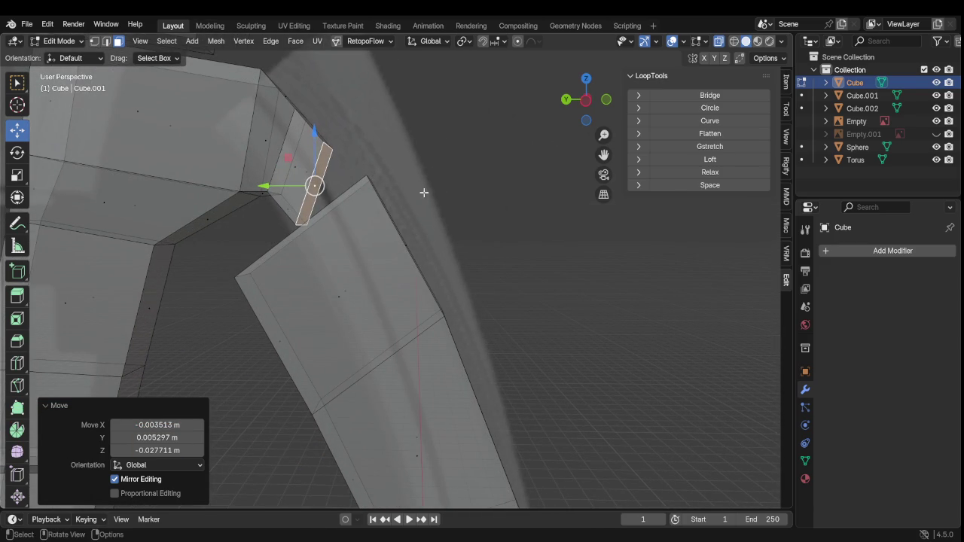
{"action": "key", "text": "r"}
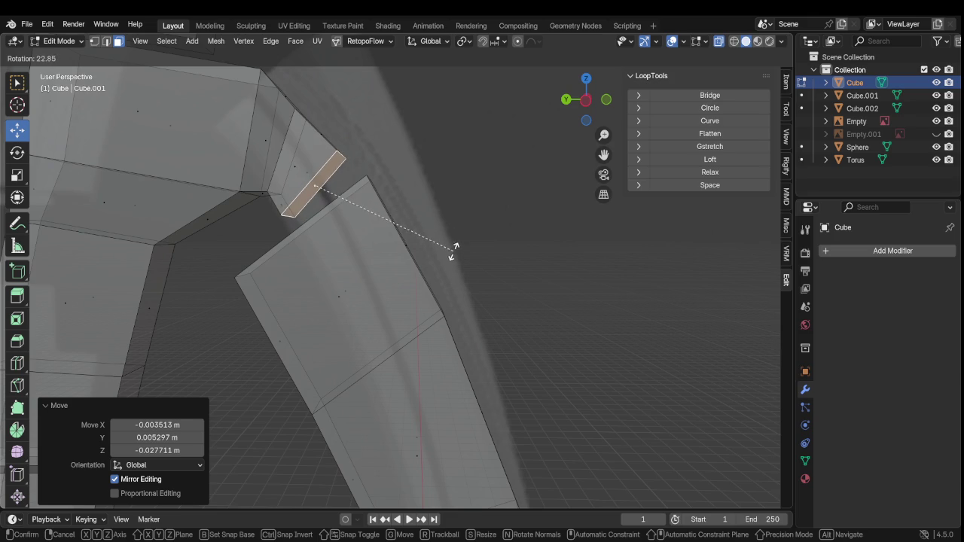
{"action": "left_click", "coordinate": [468, 249]}
{"action": "key", "text": "s"}
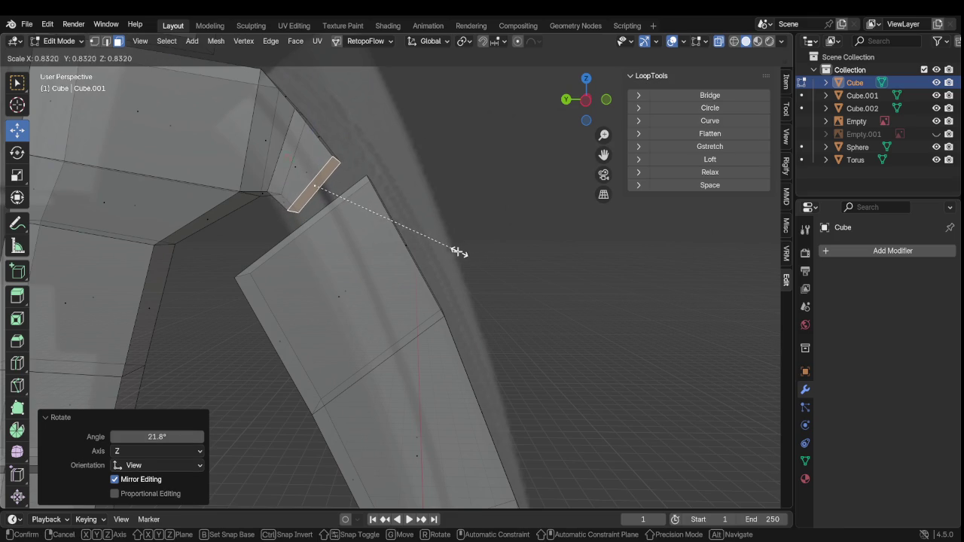
{"action": "left_click", "coordinate": [456, 252]}
{"action": "scroll", "coordinate": [456, 252], "scroll_direction": "down", "scroll_amount": 2}
{"action": "scroll", "coordinate": [456, 251], "scroll_direction": "down", "scroll_amount": 3}
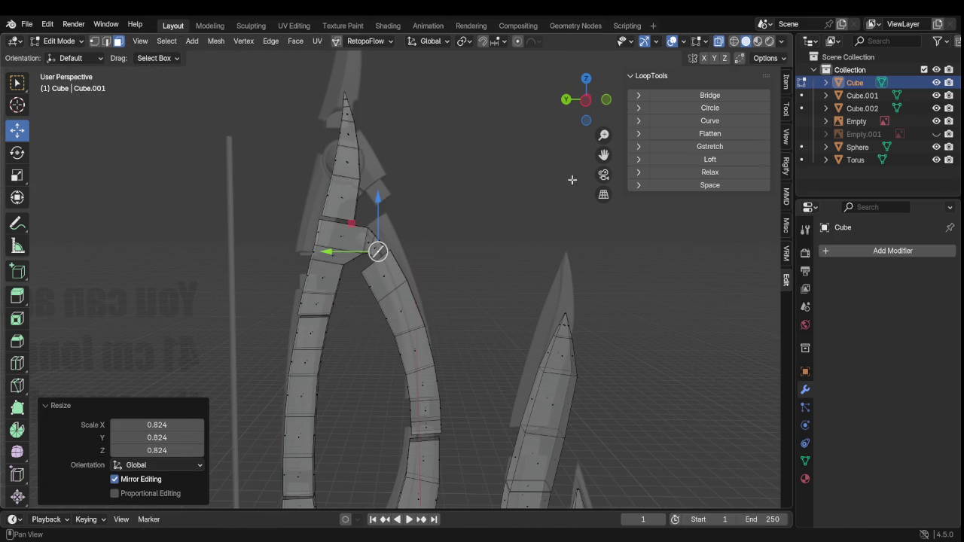
{"action": "scroll", "coordinate": [477, 215], "scroll_direction": "down", "scroll_amount": 1}
{"action": "scroll", "coordinate": [467, 220], "scroll_direction": "up", "scroll_amount": 2}
{"action": "mouse_move", "coordinate": [477, 223]}
{"action": "middle_mouse_down"}
{"action": "mouse_move", "coordinate": [528, 238]}
{"action": "mouse_move", "coordinate": [496, 266]}
{"action": "mouse_move", "coordinate": [432, 231]}
{"action": "mouse_move", "coordinate": [372, 229]}
{"action": "mouse_move", "coordinate": [372, 244]}
{"action": "mouse_move", "coordinate": [354, 249]}
{"action": "mouse_move", "coordinate": [409, 252]}
{"action": "mouse_move", "coordinate": [458, 221]}
{"action": "middle_mouse_up"}
{"action": "left_click", "coordinate": [458, 222]}
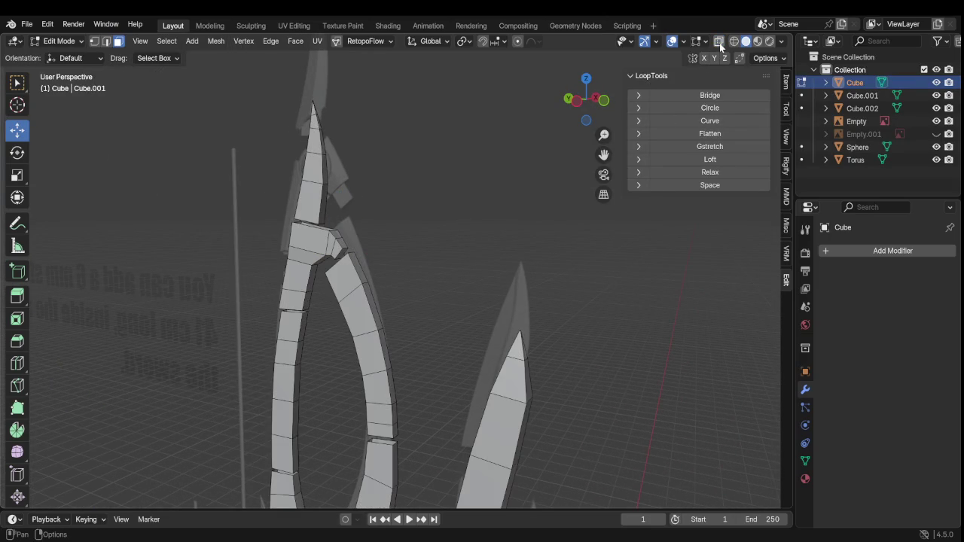
{"action": "key", "text": "shift+alt+z"}
{"action": "mouse_move", "coordinate": [433, 263]}
{"action": "middle_mouse_down"}
{"action": "mouse_move", "coordinate": [403, 290]}
{"action": "mouse_move", "coordinate": [435, 268]}
{"action": "mouse_move", "coordinate": [462, 262]}
{"action": "mouse_move", "coordinate": [462, 272]}
{"action": "middle_mouse_up"}
{"action": "key", "text": "Tab"}
{"action": "left_click", "coordinate": [513, 221]}
{"action": "scroll", "coordinate": [513, 221], "scroll_direction": "up", "scroll_amount": 3}
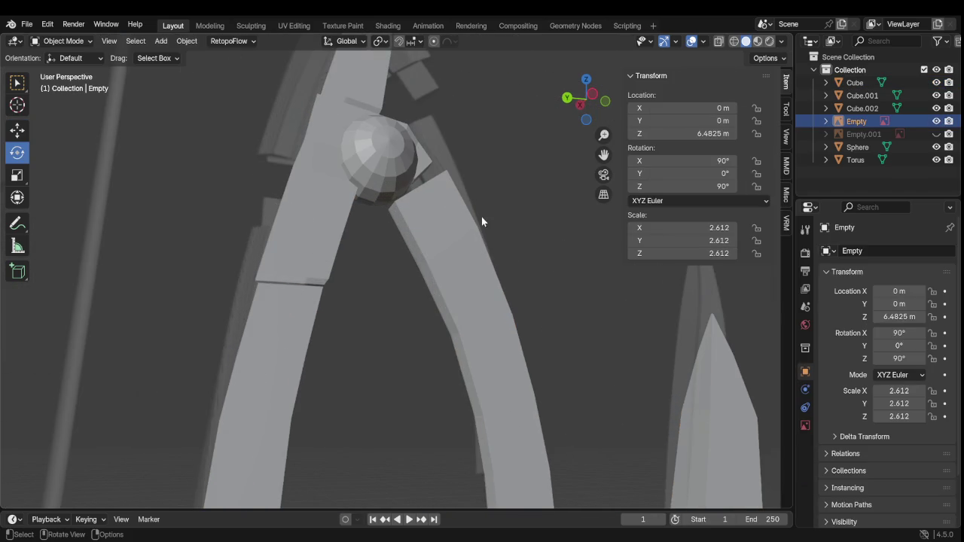
{"action": "mouse_move", "coordinate": [539, 211]}
{"action": "middle_mouse_down"}
{"action": "mouse_move", "coordinate": [491, 265]}
{"action": "mouse_move", "coordinate": [415, 276]}
{"action": "mouse_move", "coordinate": [481, 246]}
{"action": "mouse_move", "coordinate": [517, 242]}
{"action": "middle_mouse_up"}
{"action": "scroll", "coordinate": [488, 238], "scroll_direction": "down", "scroll_amount": 1}
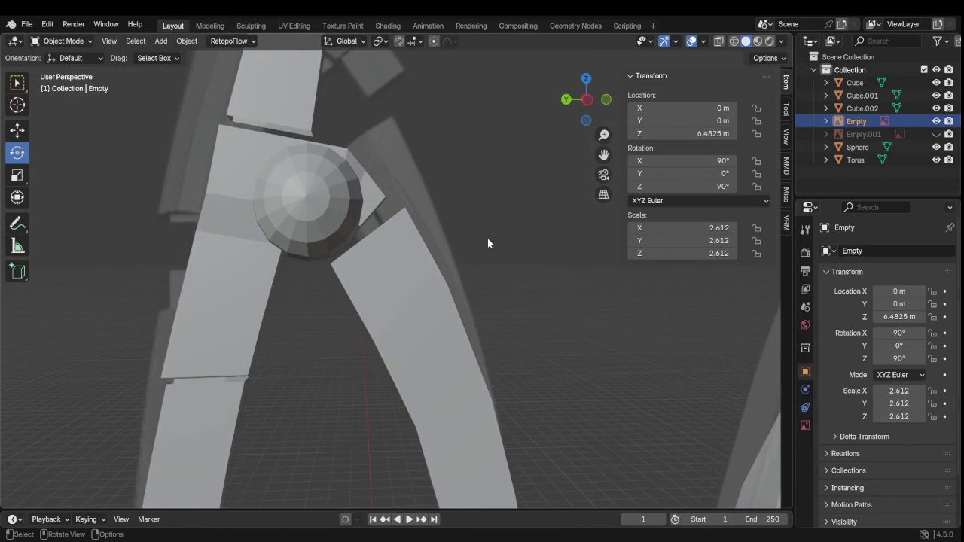
{"action": "scroll", "coordinate": [487, 238], "scroll_direction": "down", "scroll_amount": 2}
{"action": "scroll", "coordinate": [488, 238], "scroll_direction": "down", "scroll_amount": 1}
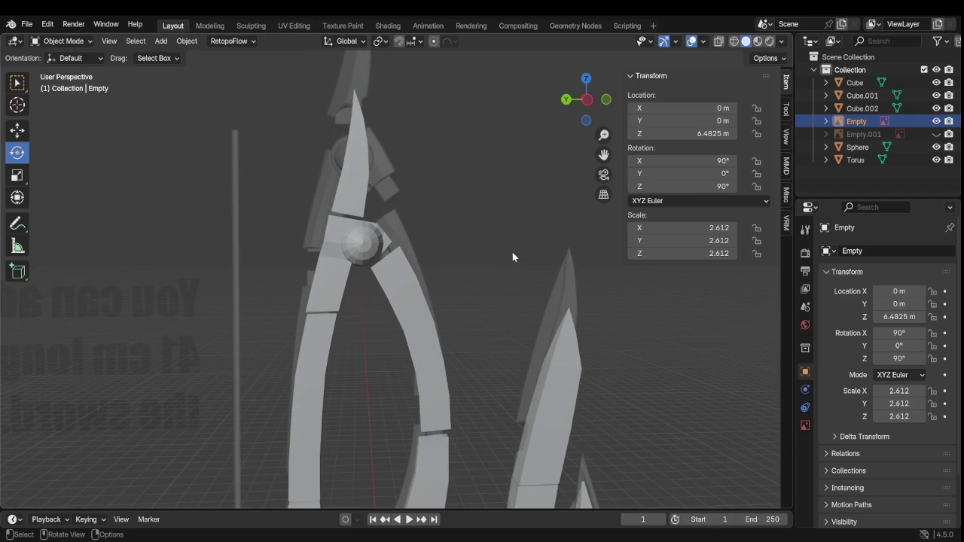
{"action": "scroll", "coordinate": [456, 243], "scroll_direction": "up", "scroll_amount": 3}
{"action": "middle_click_drag", "start_coordinate": [457, 245], "coordinate": [346, 248]}
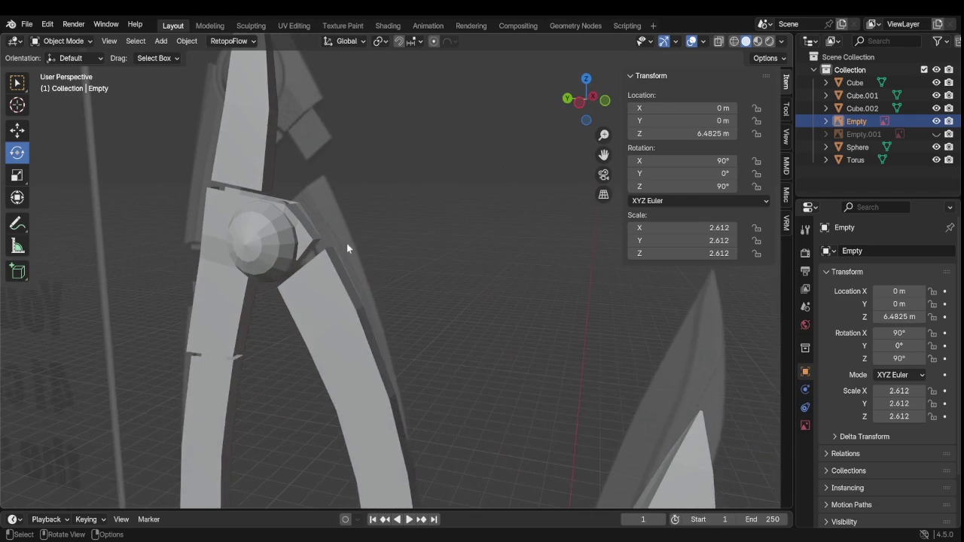
{"action": "left_click", "coordinate": [310, 240]}
{"action": "key", "text": "Tab"}
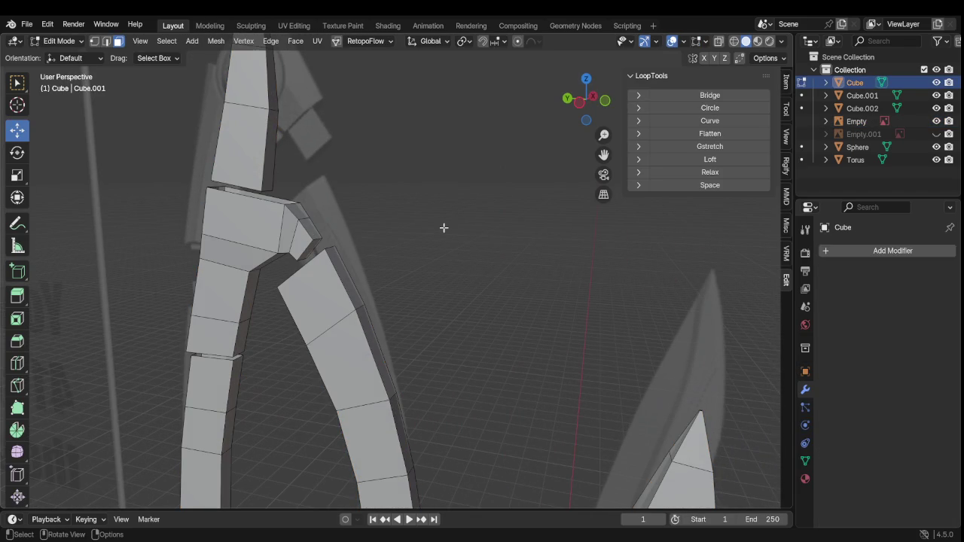
Select the small wedge face at the prong joint and orbit around it
{"action": "key", "text": "l"}
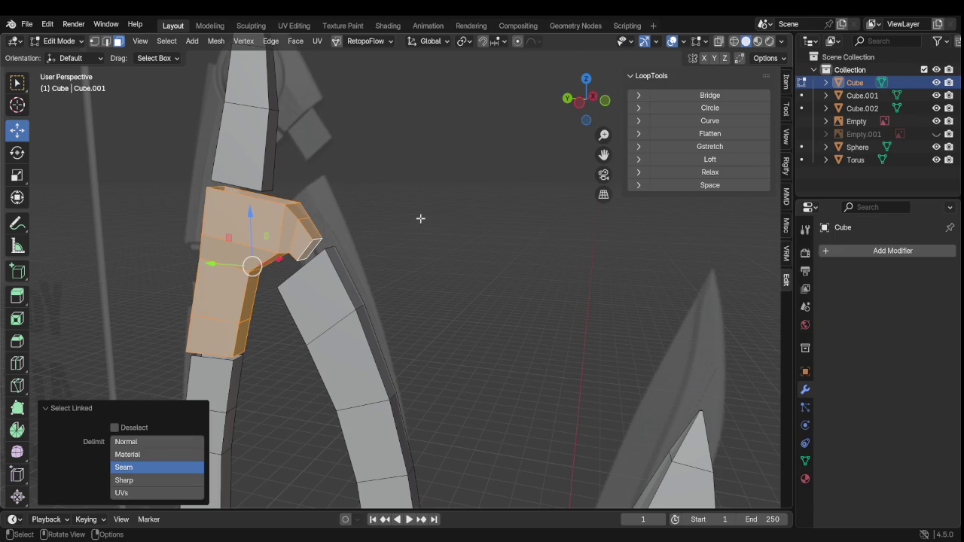
{"action": "left_click", "coordinate": [435, 216]}
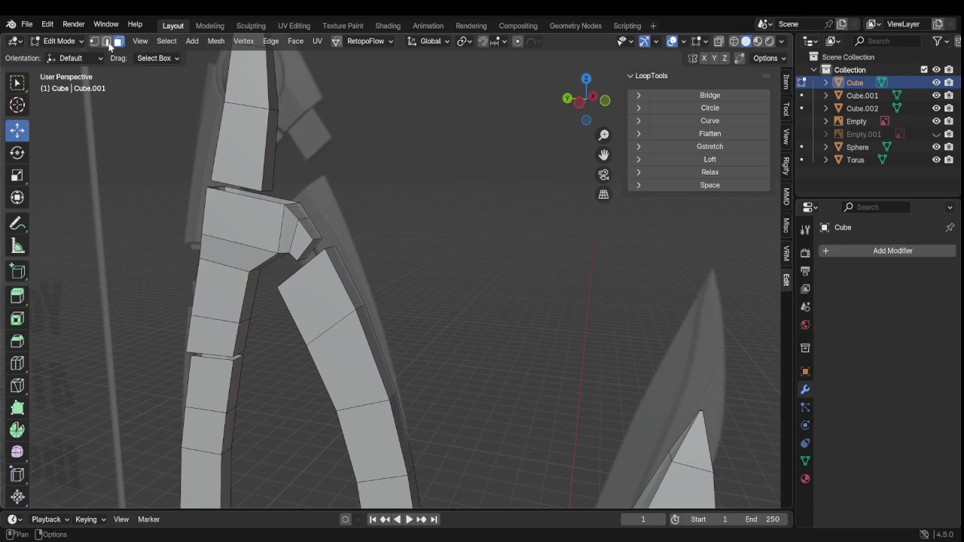
{"action": "left_click", "coordinate": [300, 241]}
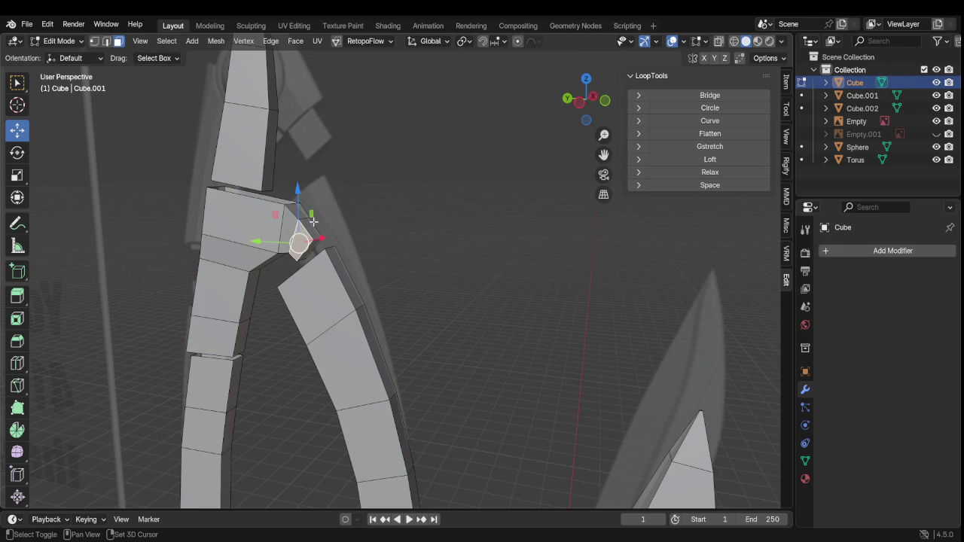
{"action": "middle_click_drag", "start_coordinate": [305, 230], "coordinate": [203, 227]}
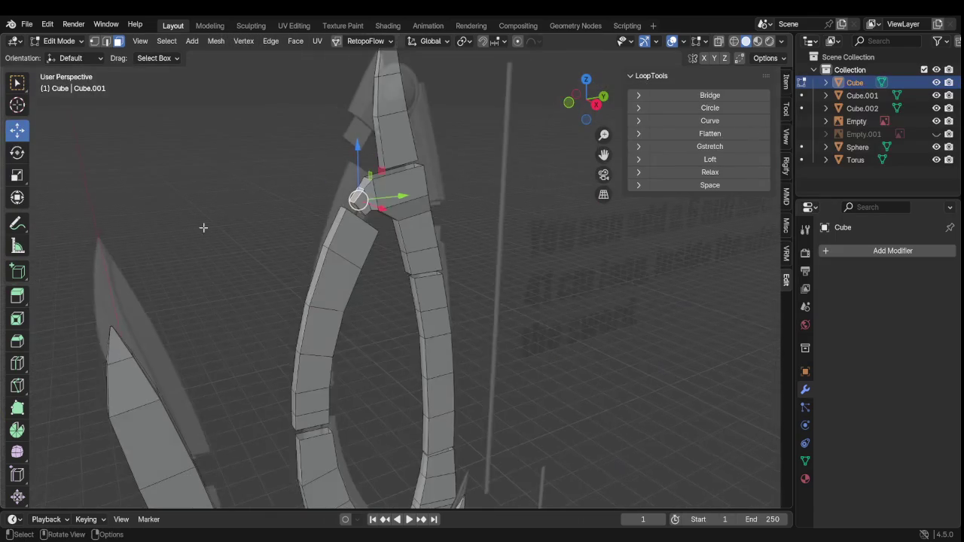
{"action": "scroll", "coordinate": [203, 228], "scroll_direction": "up", "scroll_amount": 2}
{"action": "scroll", "coordinate": [291, 262], "scroll_direction": "up", "scroll_amount": 2}
{"action": "scroll", "coordinate": [351, 279], "scroll_direction": "up", "scroll_amount": 2}
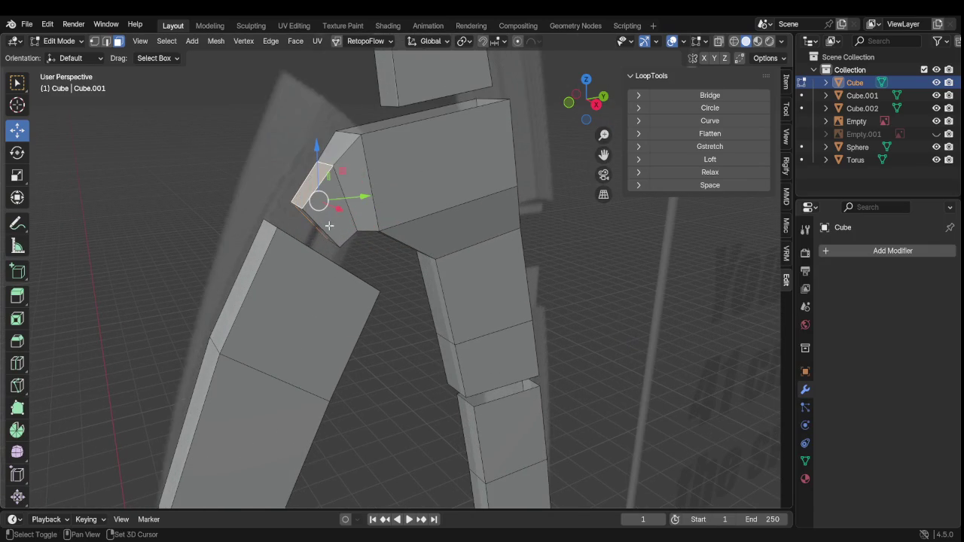
{"action": "mouse_move", "coordinate": [339, 256]}
{"action": "middle_mouse_down"}
{"action": "mouse_move", "coordinate": [319, 218]}
{"action": "mouse_move", "coordinate": [449, 379]}
{"action": "mouse_move", "coordinate": [464, 375]}
{"action": "mouse_move", "coordinate": [327, 231]}
{"action": "mouse_move", "coordinate": [439, 359]}
{"action": "middle_mouse_up"}
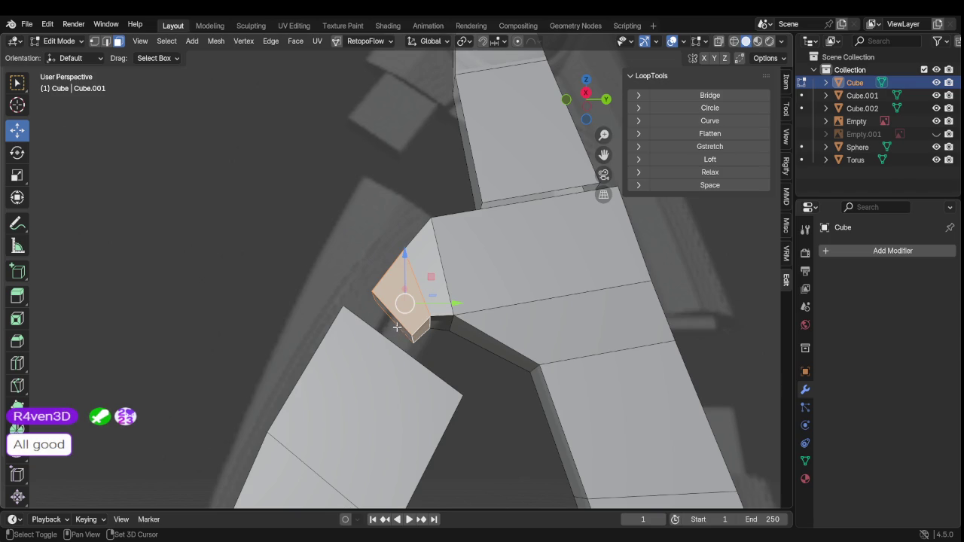
{"action": "mouse_move", "coordinate": [397, 327]}
{"action": "middle_mouse_down"}
{"action": "mouse_move", "coordinate": [394, 354]}
{"action": "mouse_move", "coordinate": [287, 325]}
{"action": "mouse_move", "coordinate": [549, 385]}
{"action": "mouse_move", "coordinate": [499, 347]}
{"action": "middle_mouse_up"}
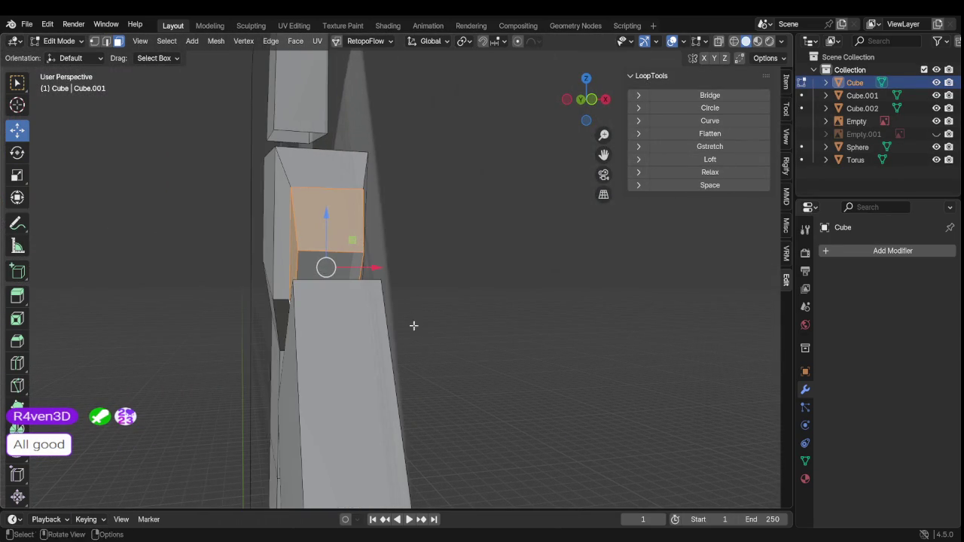
{"action": "mouse_move", "coordinate": [414, 325]}
{"action": "middle_mouse_down"}
{"action": "mouse_move", "coordinate": [454, 342]}
{"action": "mouse_move", "coordinate": [467, 319]}
{"action": "middle_mouse_up"}
Move the wedge face and rotate it 4.76° to meet the lower segment
{"action": "key", "text": "g"}
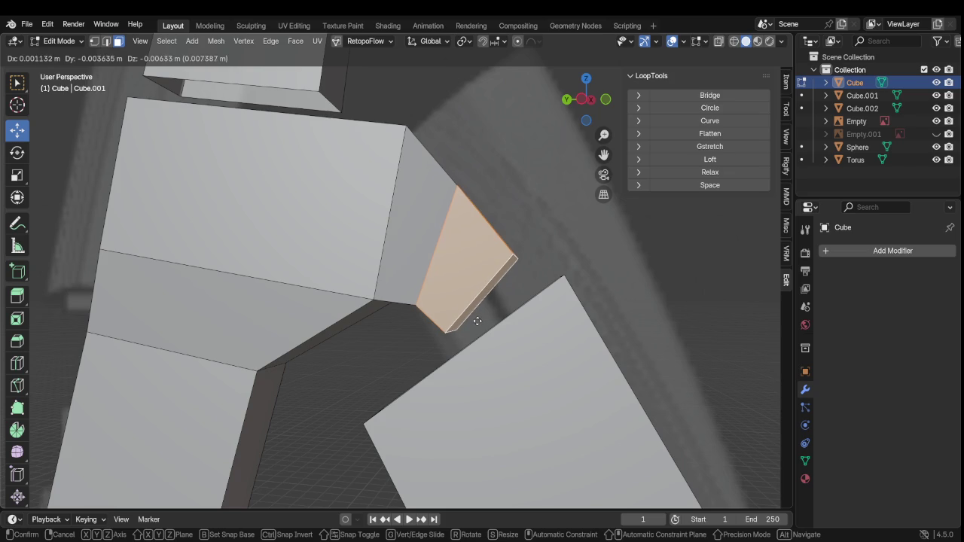
{"action": "left_click", "coordinate": [478, 321]}
{"action": "key", "text": "r"}
{"action": "left_click", "coordinate": [519, 311]}
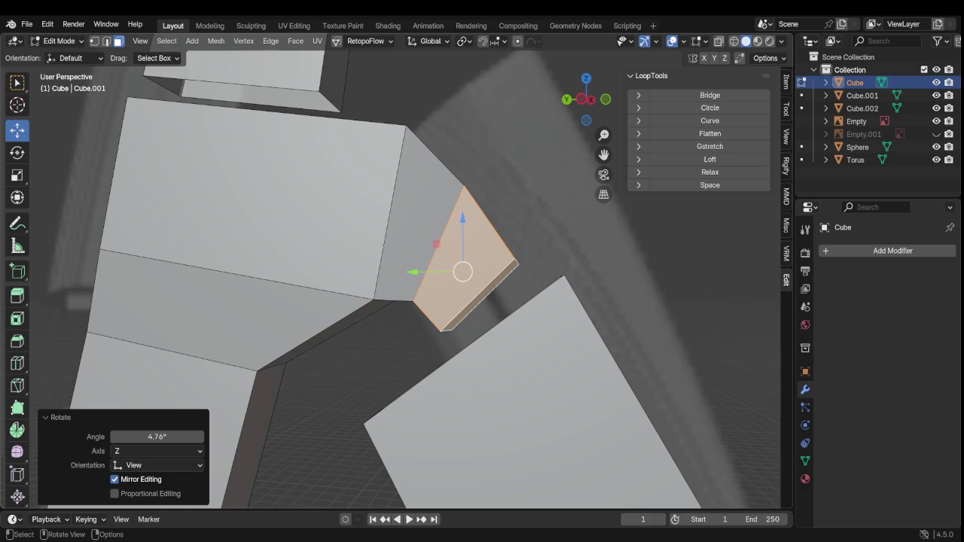
Zoom out to view the whole staff and return to Object Mode
{"action": "scroll", "coordinate": [525, 241], "scroll_direction": "down", "scroll_amount": 5}
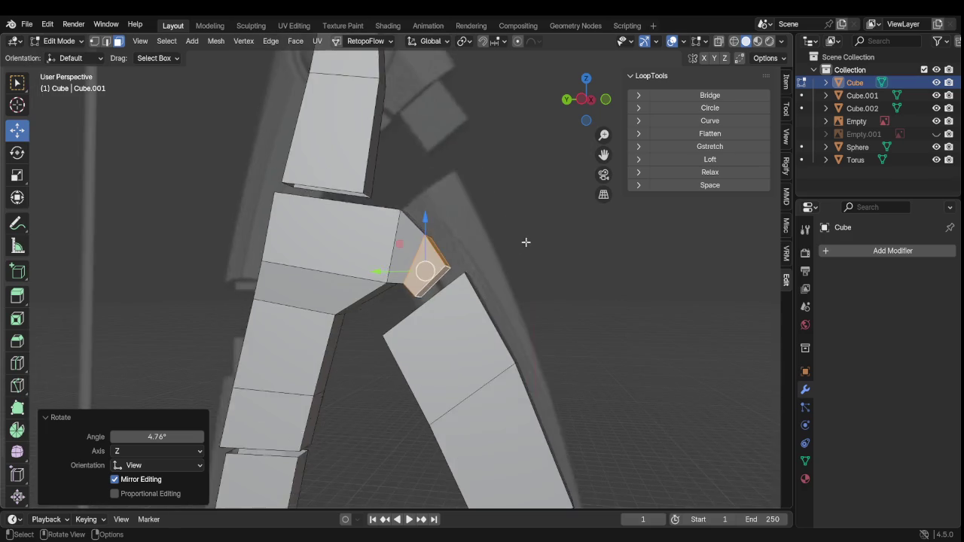
{"action": "mouse_move", "coordinate": [525, 241]}
{"action": "middle_mouse_down"}
{"action": "mouse_move", "coordinate": [452, 297]}
{"action": "mouse_move", "coordinate": [591, 372]}
{"action": "mouse_move", "coordinate": [650, 367]}
{"action": "mouse_move", "coordinate": [549, 362]}
{"action": "mouse_move", "coordinate": [588, 267]}
{"action": "middle_mouse_up"}
{"action": "scroll", "coordinate": [477, 334], "scroll_direction": "down", "scroll_amount": 5}
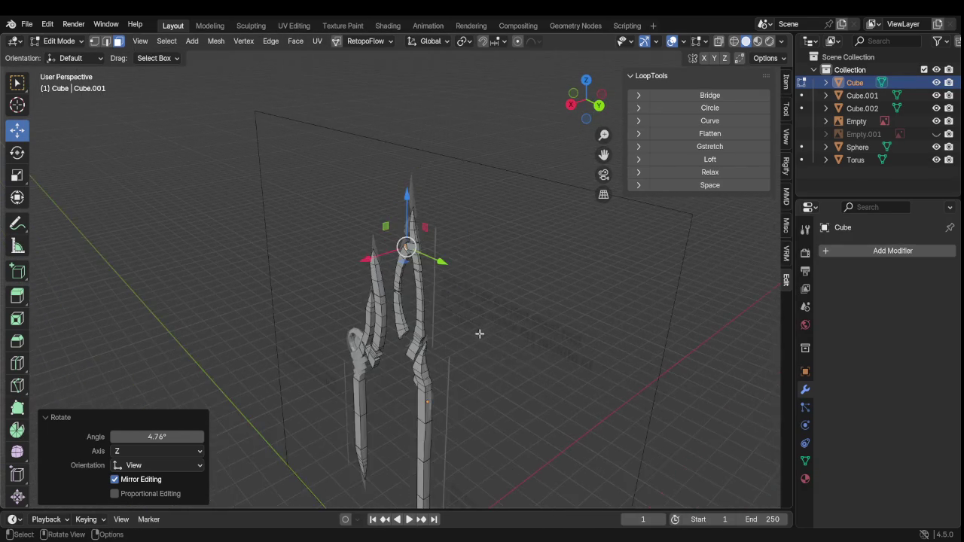
{"action": "mouse_move", "coordinate": [478, 334]}
{"action": "middle_mouse_down"}
{"action": "mouse_move", "coordinate": [523, 318]}
{"action": "mouse_move", "coordinate": [457, 341]}
{"action": "mouse_move", "coordinate": [455, 175]}
{"action": "mouse_move", "coordinate": [409, 327]}
{"action": "mouse_move", "coordinate": [525, 238]}
{"action": "mouse_move", "coordinate": [498, 273]}
{"action": "mouse_move", "coordinate": [695, 318]}
{"action": "mouse_move", "coordinate": [472, 316]}
{"action": "mouse_move", "coordinate": [523, 218]}
{"action": "mouse_move", "coordinate": [535, 253]}
{"action": "mouse_move", "coordinate": [476, 260]}
{"action": "mouse_move", "coordinate": [444, 242]}
{"action": "mouse_move", "coordinate": [473, 266]}
{"action": "mouse_move", "coordinate": [472, 215]}
{"action": "mouse_move", "coordinate": [474, 317]}
{"action": "mouse_move", "coordinate": [464, 244]}
{"action": "middle_mouse_up"}
{"action": "key", "text": "Tab"}
{"action": "scroll", "coordinate": [491, 307], "scroll_direction": "up", "scroll_amount": 3}
Select the reference image Empty and compare it against the prongs
{"action": "left_click", "coordinate": [519, 309]}
{"action": "scroll", "coordinate": [519, 309], "scroll_direction": "up", "scroll_amount": 2}
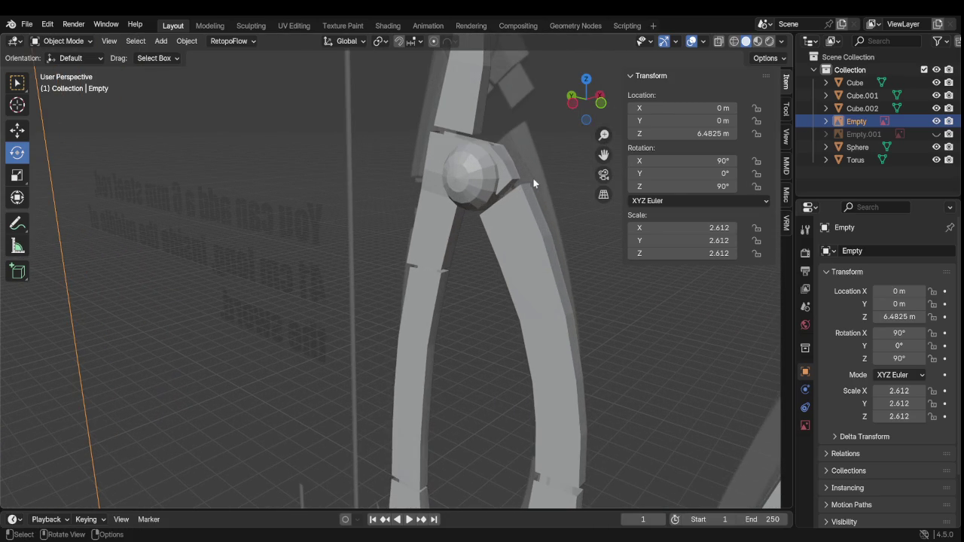
{"action": "mouse_move", "coordinate": [540, 180]}
{"action": "middle_mouse_down"}
{"action": "mouse_move", "coordinate": [510, 239]}
{"action": "mouse_move", "coordinate": [545, 180]}
{"action": "middle_mouse_up"}
{"action": "scroll", "coordinate": [539, 211], "scroll_direction": "down", "scroll_amount": 1}
{"action": "scroll", "coordinate": [497, 271], "scroll_direction": "down", "scroll_amount": 1}
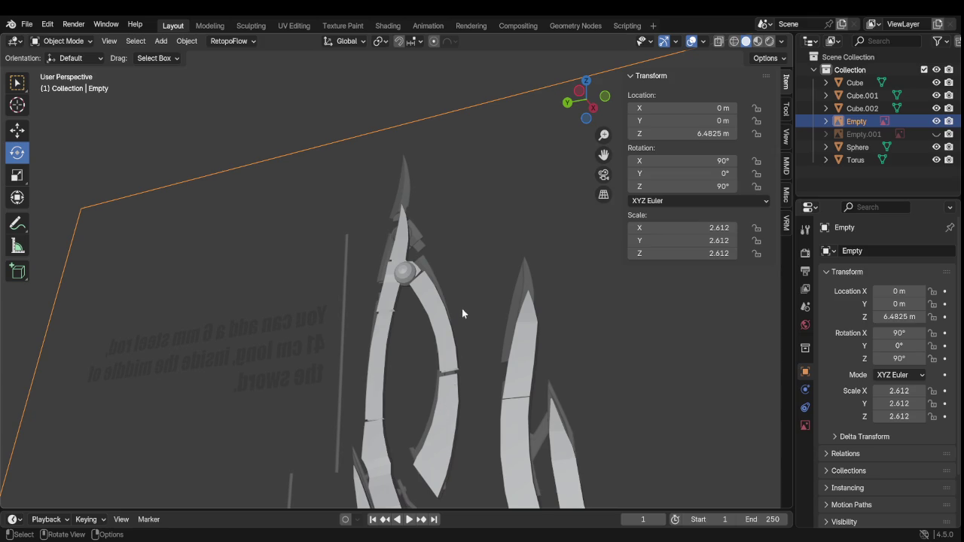
{"action": "middle_click_drag", "start_coordinate": [462, 308], "coordinate": [513, 286]}
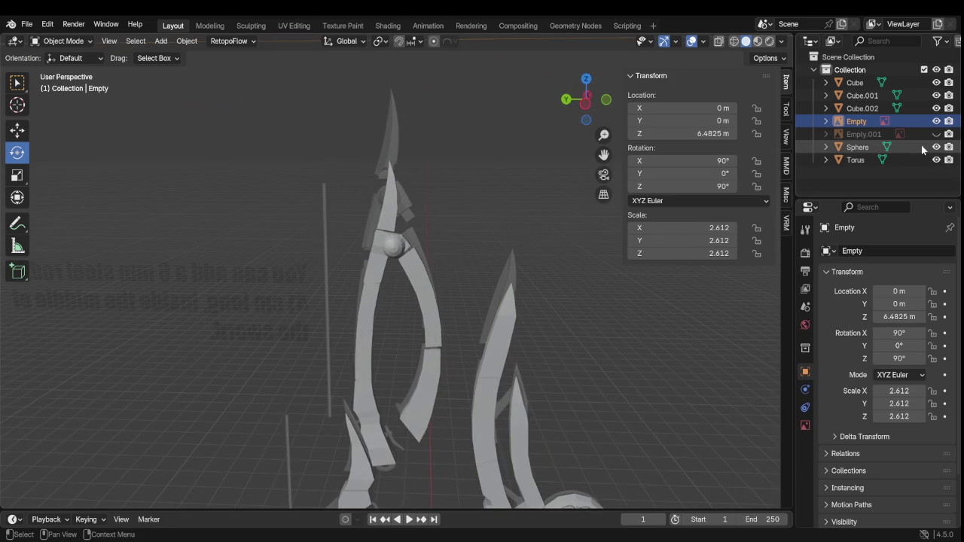
Hide the reference image, then select the staff mesh and enter Edit Mode
{"action": "left_click", "coordinate": [936, 120]}
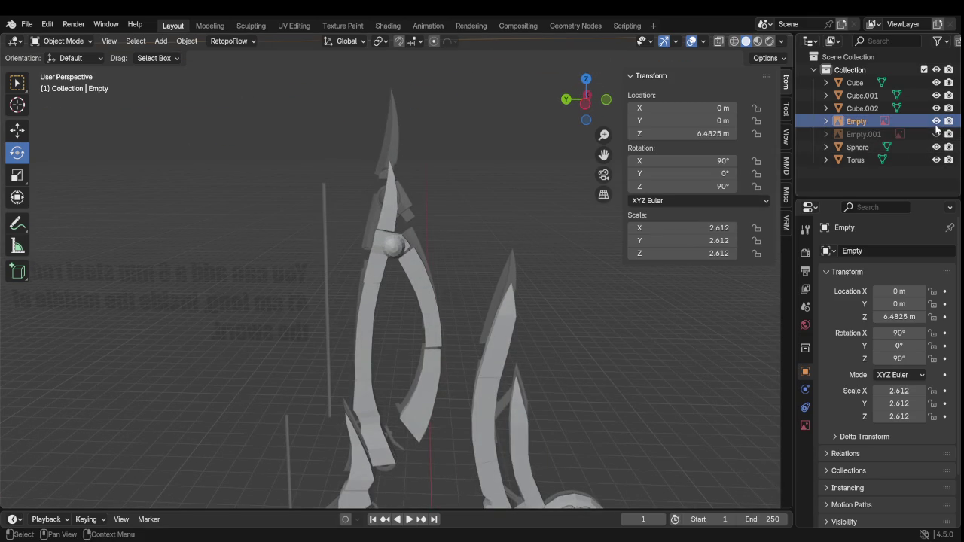
{"action": "scroll", "coordinate": [583, 292], "scroll_direction": "up", "scroll_amount": 1}
{"action": "middle_click_drag", "start_coordinate": [513, 288], "coordinate": [474, 210], "text": "shift"}
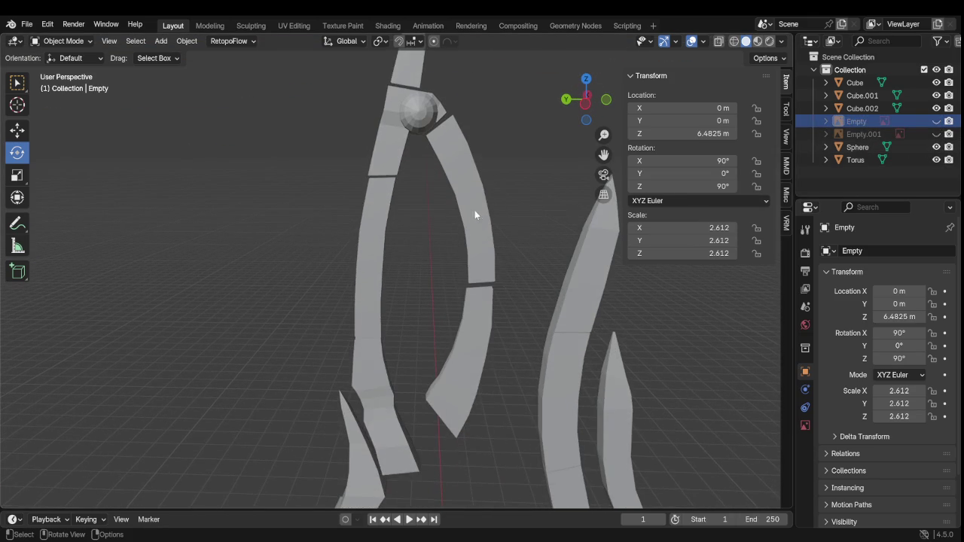
{"action": "left_click", "coordinate": [468, 215]}
{"action": "key", "text": "Tab"}
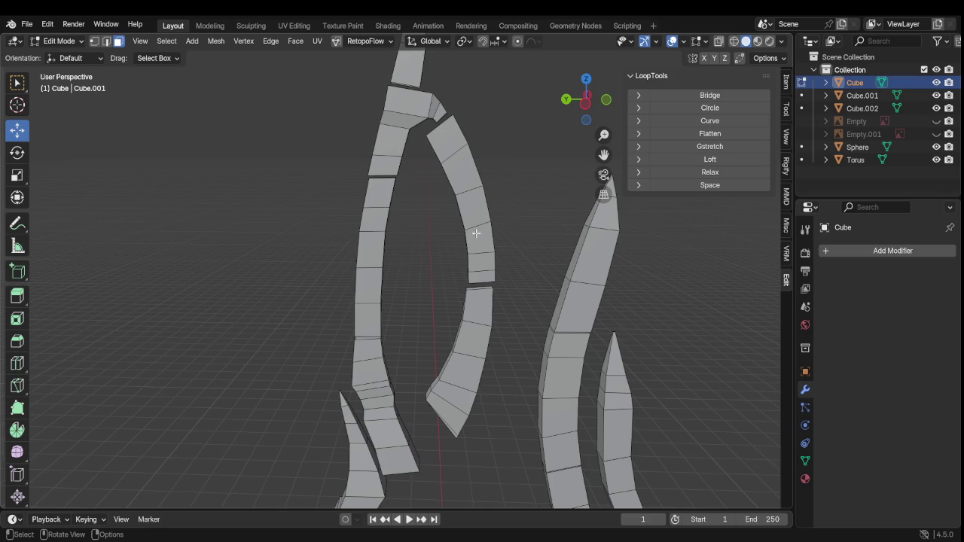
Select the curved inner prong piece and nudge it slightly along Z and Y
{"action": "key", "text": "l"}
{"action": "key", "text": "l"}
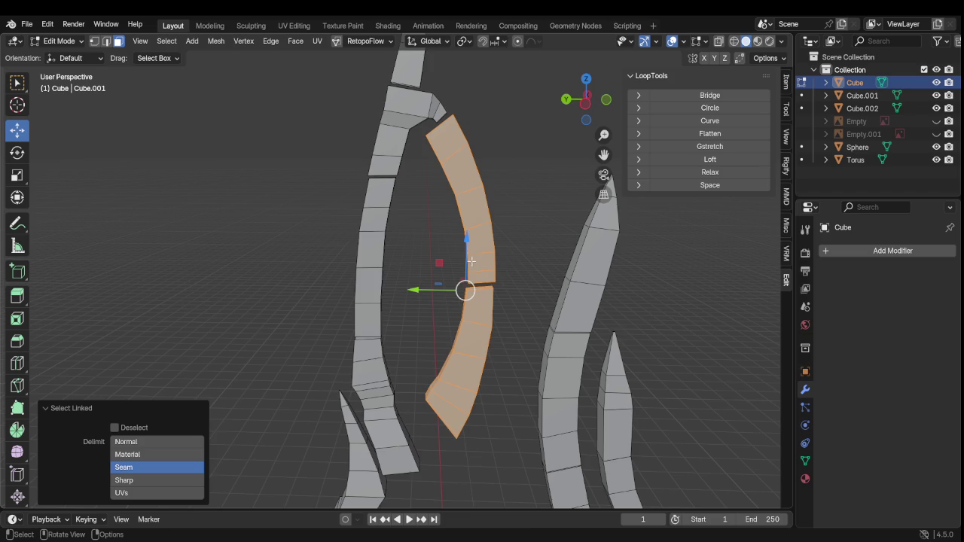
{"action": "key", "text": "g"}
{"action": "key", "text": "z"}
{"action": "left_click", "coordinate": [463, 295]}
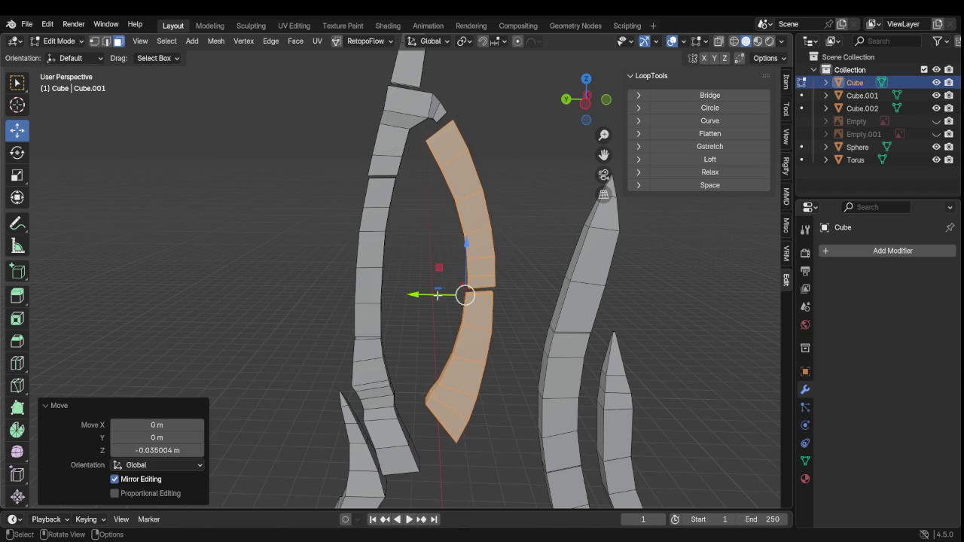
{"action": "key", "text": "g"}
{"action": "key", "text": "y"}
{"action": "left_click", "coordinate": [446, 297]}
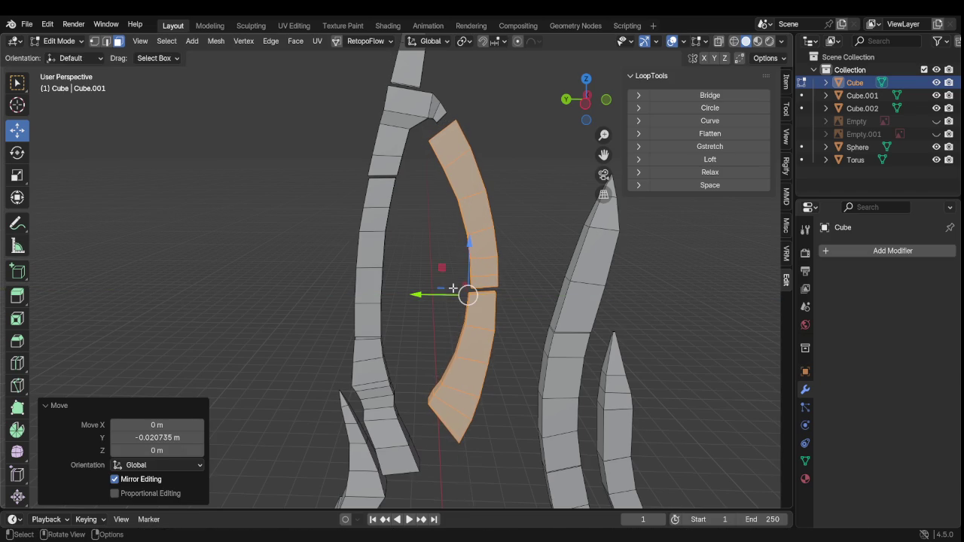
Select the small end face at the left prong's shoulder
{"action": "scroll", "coordinate": [509, 204], "scroll_direction": "up", "scroll_amount": 1}
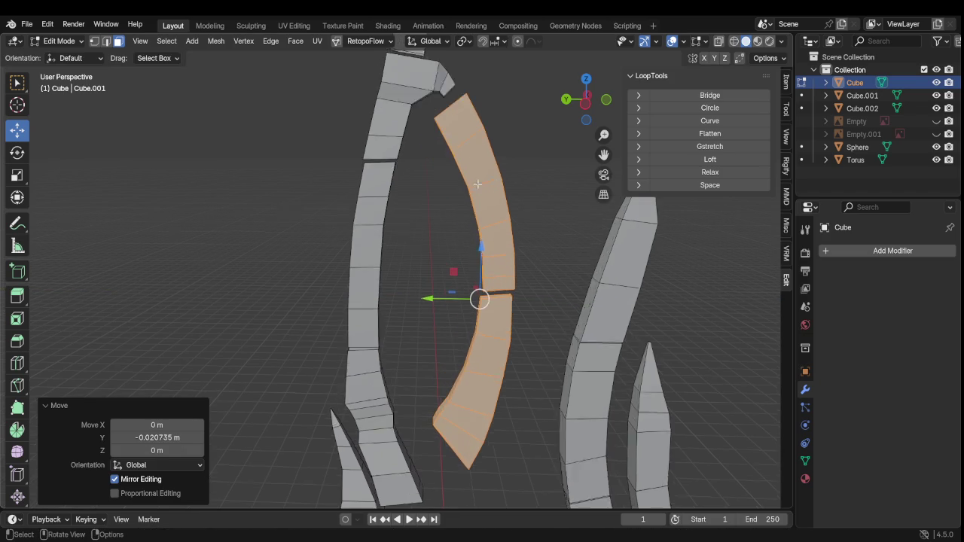
{"action": "scroll", "coordinate": [489, 177], "scroll_direction": "up", "scroll_amount": 2}
{"action": "mouse_move", "coordinate": [495, 143]}
{"action": "middle_mouse_down"}
{"action": "mouse_move", "coordinate": [423, 264]}
{"action": "mouse_move", "coordinate": [394, 250]}
{"action": "middle_mouse_up"}
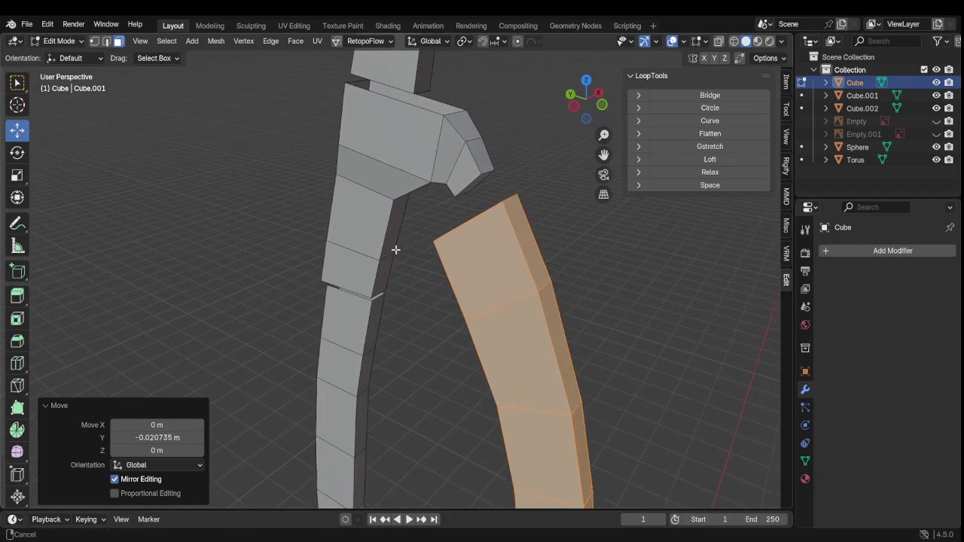
{"action": "left_click", "coordinate": [459, 170]}
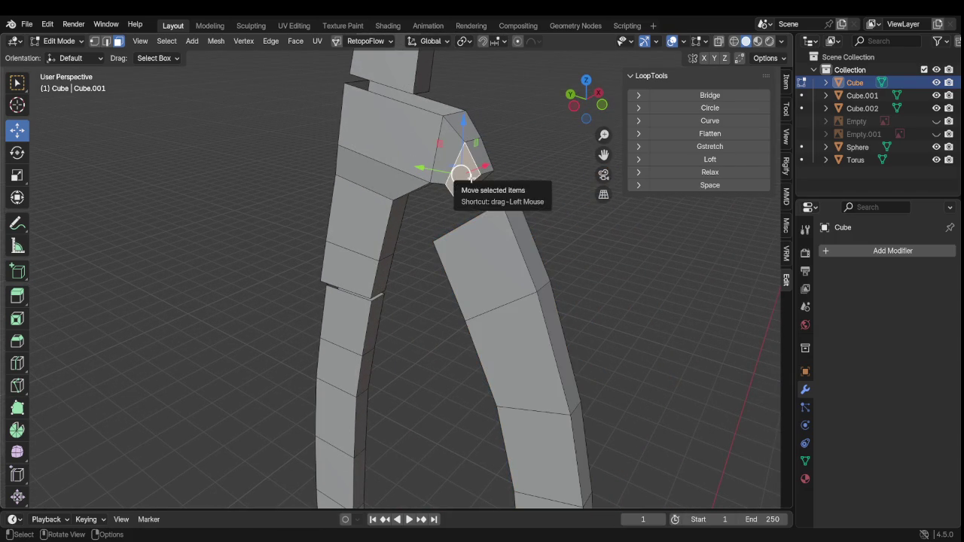
{"action": "left_click", "coordinate": [475, 174], "text": "alt"}
{"action": "left_click", "coordinate": [476, 173]}
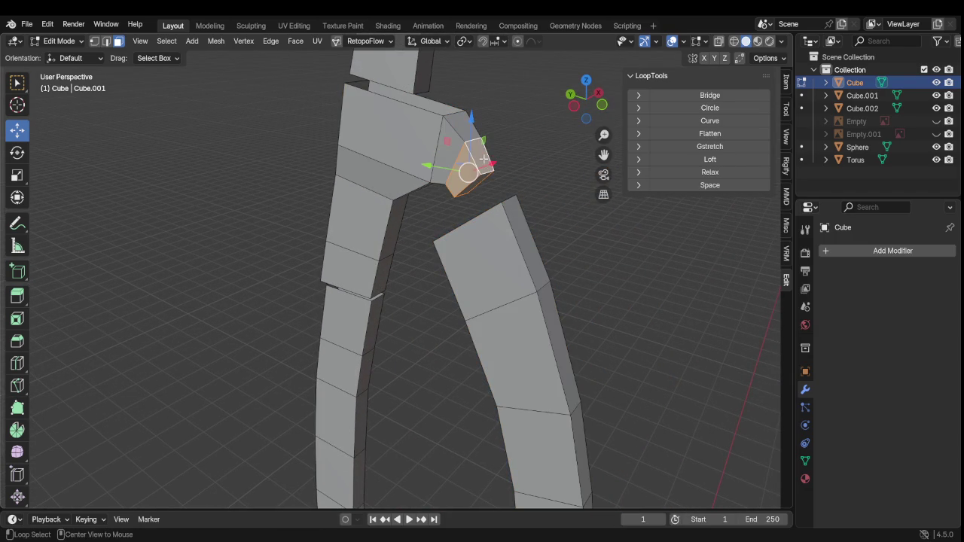
{"action": "left_click_drag", "start_coordinate": [467, 179], "coordinate": [493, 181]}
{"action": "key", "text": "ctrl+z"}
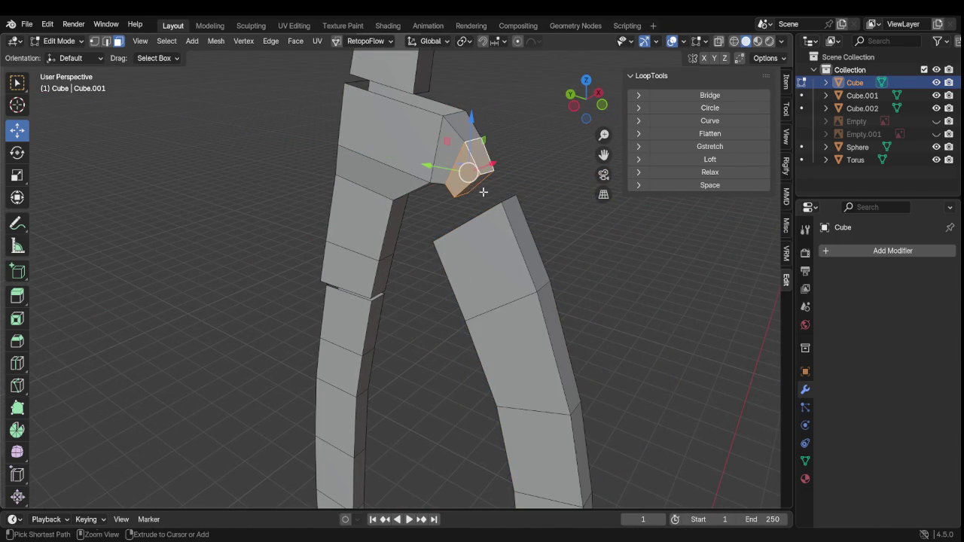
{"action": "middle_click_drag", "start_coordinate": [485, 193], "coordinate": [503, 180]}
{"action": "scroll", "coordinate": [452, 188], "scroll_direction": "up", "scroll_amount": 1}
{"action": "scroll", "coordinate": [450, 185], "scroll_direction": "up", "scroll_amount": 1}
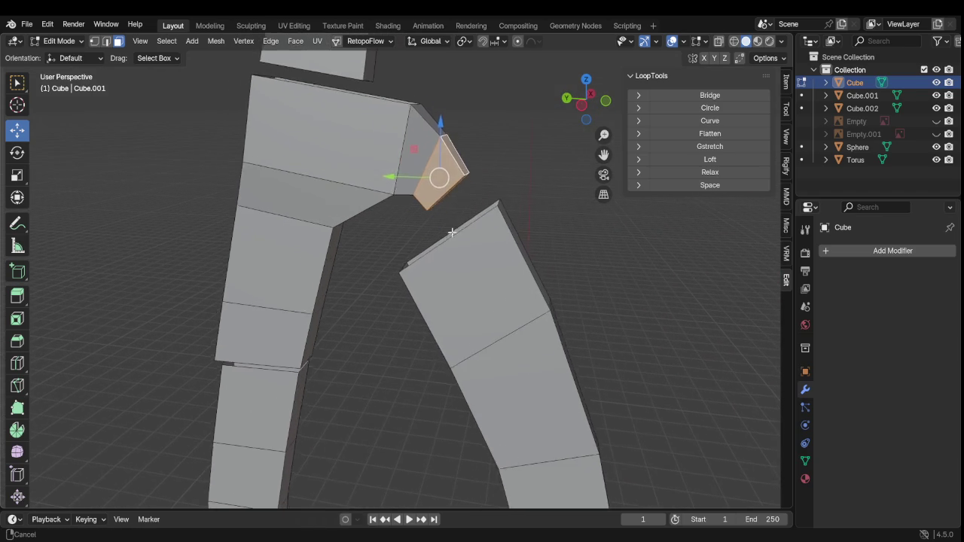
{"action": "scroll", "coordinate": [454, 211], "scroll_direction": "up", "scroll_amount": 1}
Reposition the shoulder end face, tilt it about 9° and scale it to 0.996
{"action": "key", "text": "g"}
{"action": "left_click", "coordinate": [456, 203]}
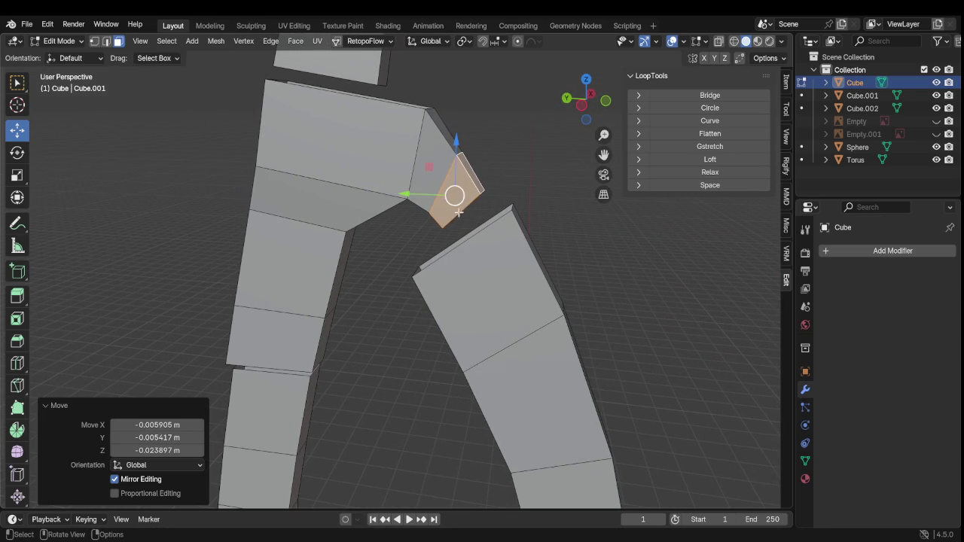
{"action": "key", "text": "r"}
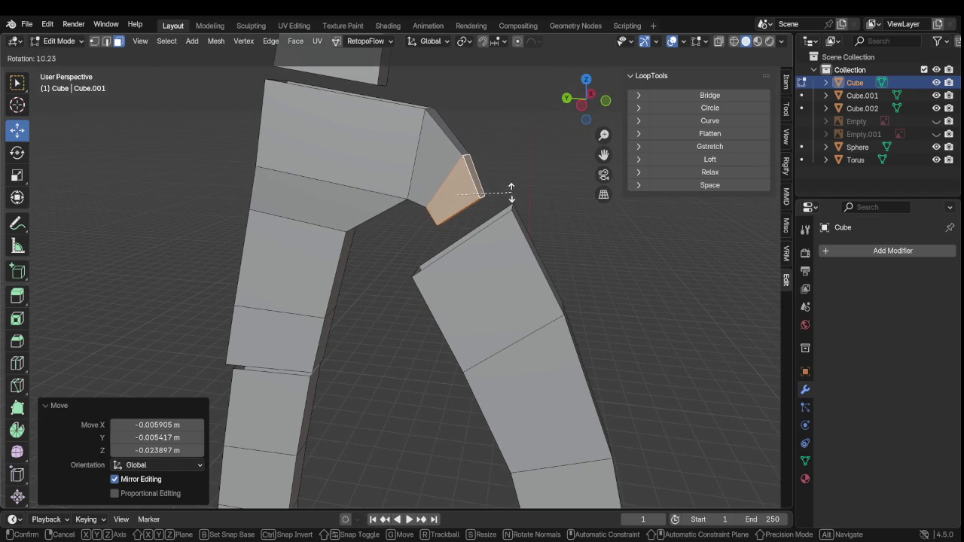
{"action": "left_click", "coordinate": [510, 191]}
{"action": "key", "text": "g"}
{"action": "left_click", "coordinate": [499, 195]}
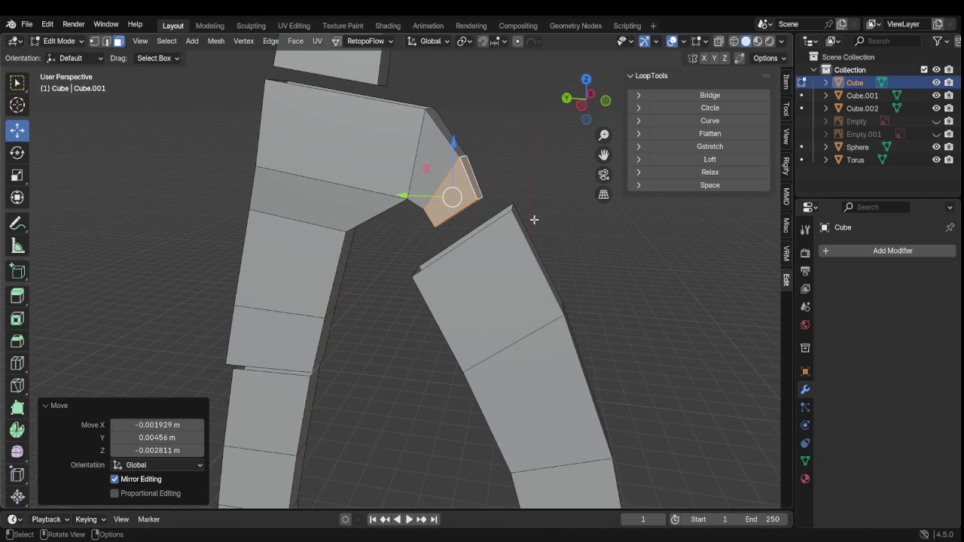
{"action": "key", "text": "s"}
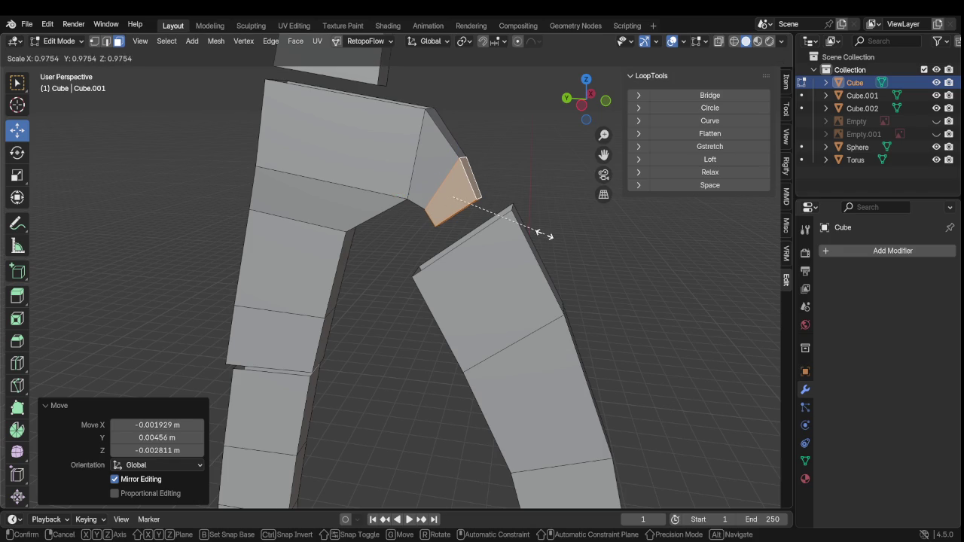
{"action": "left_click", "coordinate": [542, 232]}
Inset the thin shoulder end face and extrude it 0.032916 m into a short stub
{"action": "mouse_move", "coordinate": [522, 243]}
{"action": "middle_mouse_down"}
{"action": "mouse_move", "coordinate": [512, 229]}
{"action": "mouse_move", "coordinate": [570, 249]}
{"action": "mouse_move", "coordinate": [616, 251]}
{"action": "middle_mouse_up"}
{"action": "scroll", "coordinate": [470, 207], "scroll_direction": "up", "scroll_amount": 2}
{"action": "left_click", "coordinate": [559, 242]}
{"action": "key", "text": "i"}
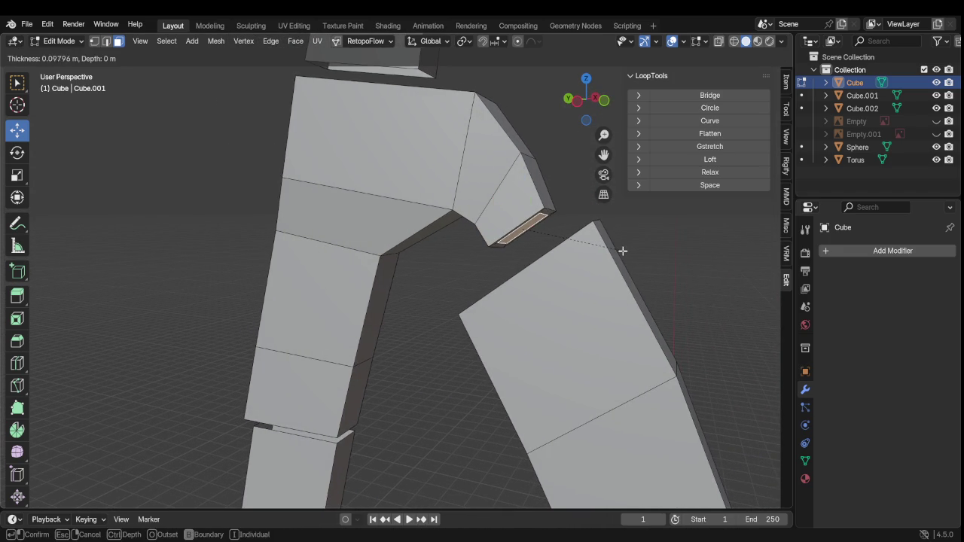
{"action": "left_click", "coordinate": [619, 255]}
{"action": "key", "text": "e"}
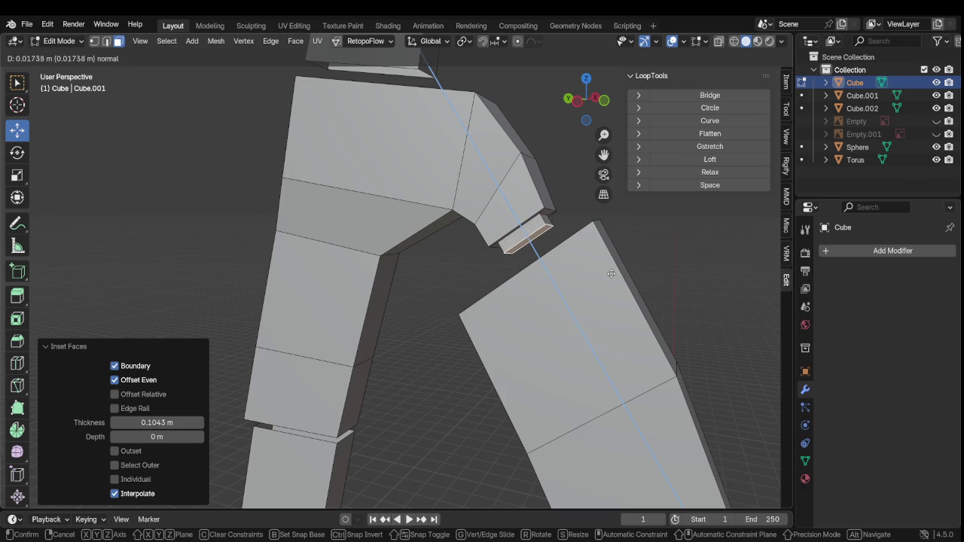
{"action": "left_click", "coordinate": [617, 280]}
{"action": "mouse_move", "coordinate": [616, 280]}
{"action": "middle_mouse_down"}
{"action": "mouse_move", "coordinate": [430, 271]}
{"action": "mouse_move", "coordinate": [428, 321]}
{"action": "mouse_move", "coordinate": [595, 314]}
{"action": "middle_mouse_up"}
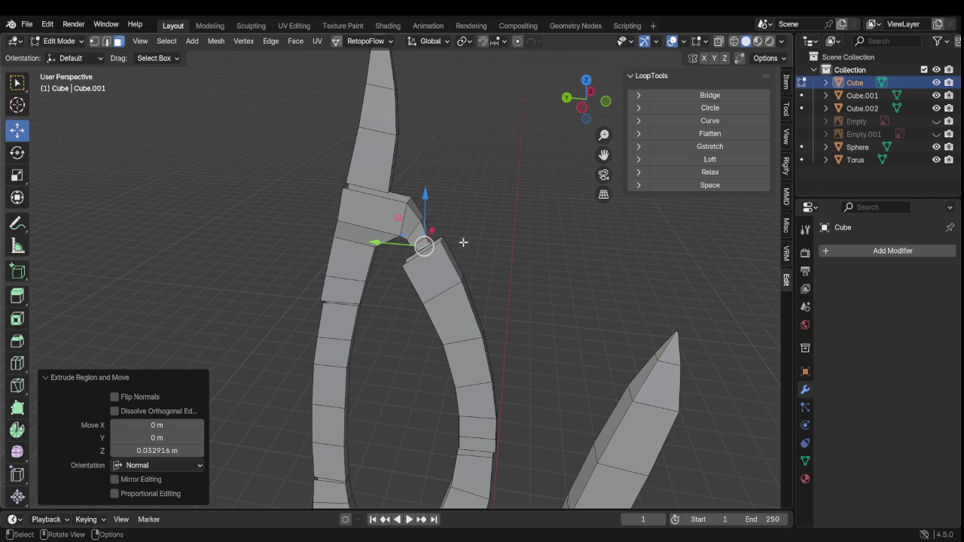
Unhide the Empty and Empty.001 reference images and view the prongs against them
{"action": "scroll", "coordinate": [462, 243], "scroll_direction": "up", "scroll_amount": 3}
{"action": "scroll", "coordinate": [463, 248], "scroll_direction": "up", "scroll_amount": 3}
{"action": "middle_click_drag", "start_coordinate": [512, 216], "coordinate": [522, 206]}
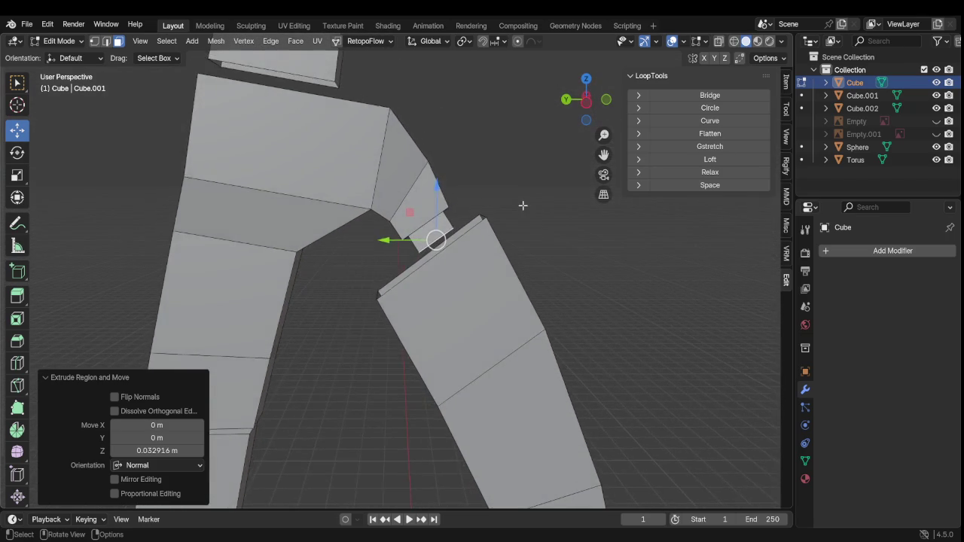
{"action": "scroll", "coordinate": [522, 215], "scroll_direction": "down", "scroll_amount": 4}
{"action": "scroll", "coordinate": [512, 264], "scroll_direction": "down", "scroll_amount": 2}
{"action": "scroll", "coordinate": [501, 310], "scroll_direction": "down", "scroll_amount": 2}
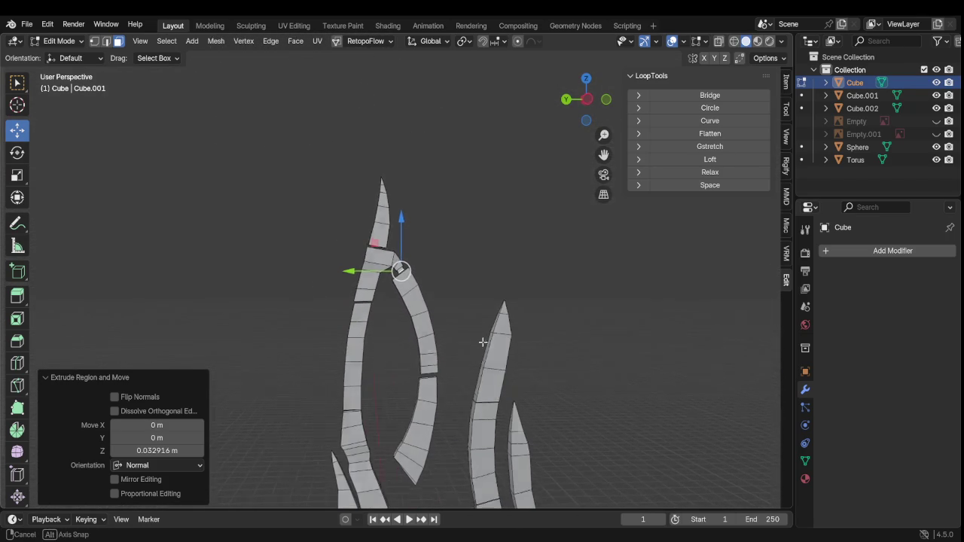
{"action": "scroll", "coordinate": [484, 340], "scroll_direction": "down", "scroll_amount": 2}
{"action": "scroll", "coordinate": [471, 308], "scroll_direction": "up", "scroll_amount": 2}
{"action": "mouse_move", "coordinate": [478, 334]}
{"action": "middle_mouse_down"}
{"action": "mouse_move", "coordinate": [482, 370]}
{"action": "mouse_move", "coordinate": [520, 402]}
{"action": "mouse_move", "coordinate": [425, 394]}
{"action": "mouse_move", "coordinate": [532, 404]}
{"action": "mouse_move", "coordinate": [476, 377]}
{"action": "middle_mouse_up"}
{"action": "scroll", "coordinate": [510, 384], "scroll_direction": "up", "scroll_amount": 2}
{"action": "scroll", "coordinate": [513, 385], "scroll_direction": "up", "scroll_amount": 2}
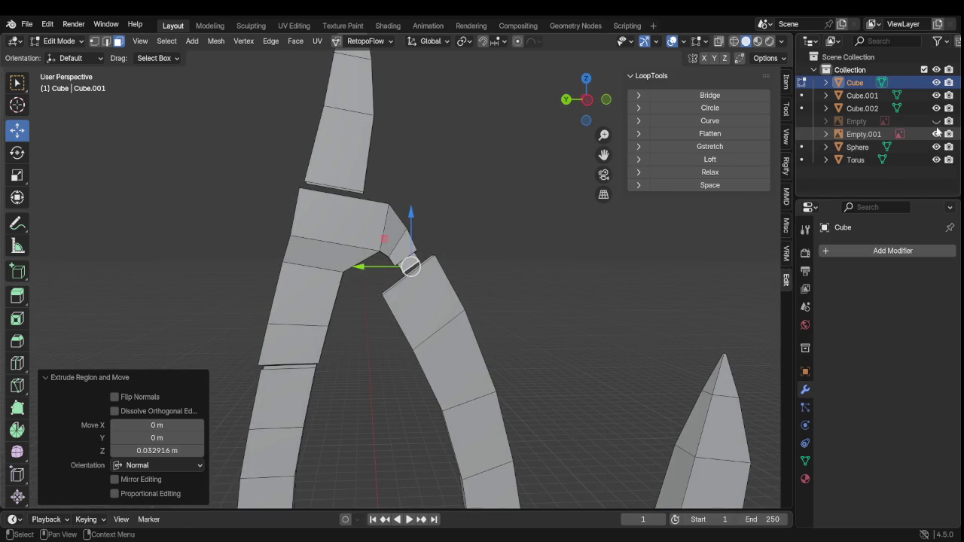
{"action": "left_click_drag", "start_coordinate": [936, 133], "coordinate": [936, 120]}
{"action": "middle_click_drag", "start_coordinate": [562, 254], "coordinate": [514, 264]}
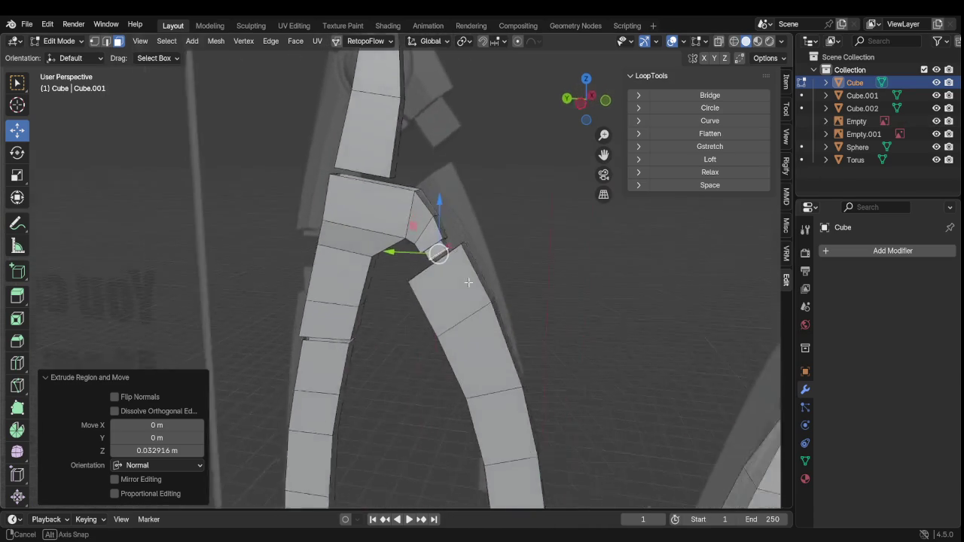
{"action": "mouse_move", "coordinate": [513, 264]}
{"action": "middle_mouse_down"}
{"action": "mouse_move", "coordinate": [470, 246]}
{"action": "mouse_move", "coordinate": [366, 295]}
{"action": "middle_mouse_up"}
{"action": "scroll", "coordinate": [471, 247], "scroll_direction": "up", "scroll_amount": 2}
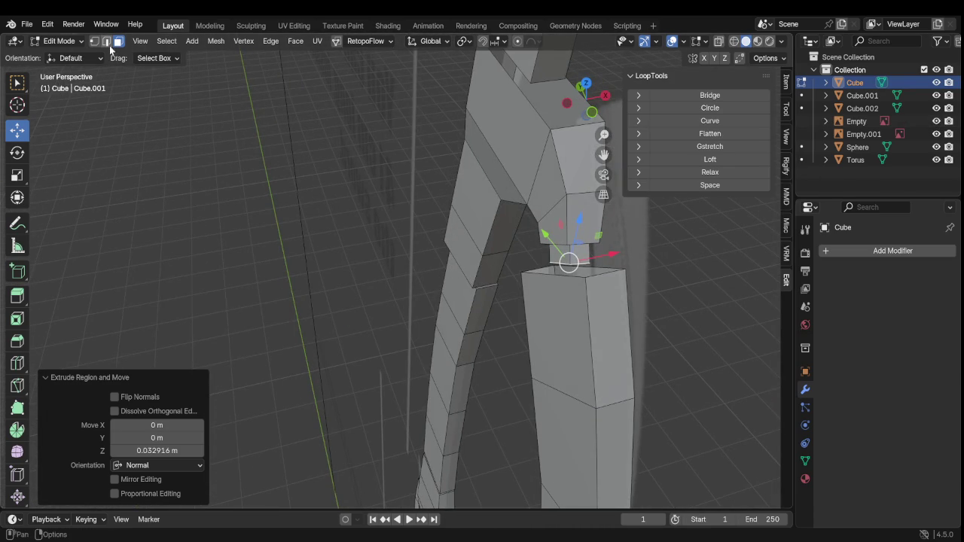
Select two edges of the extruded stub and scale them up to 1.16
{"action": "left_click", "coordinate": [106, 40]}
{"action": "left_click", "coordinate": [556, 203]}
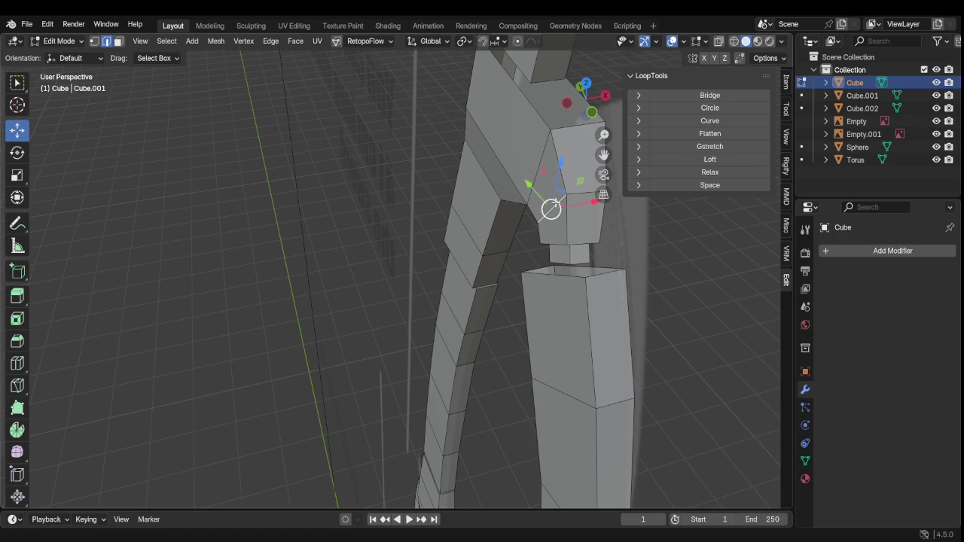
{"action": "left_click", "coordinate": [565, 204]}
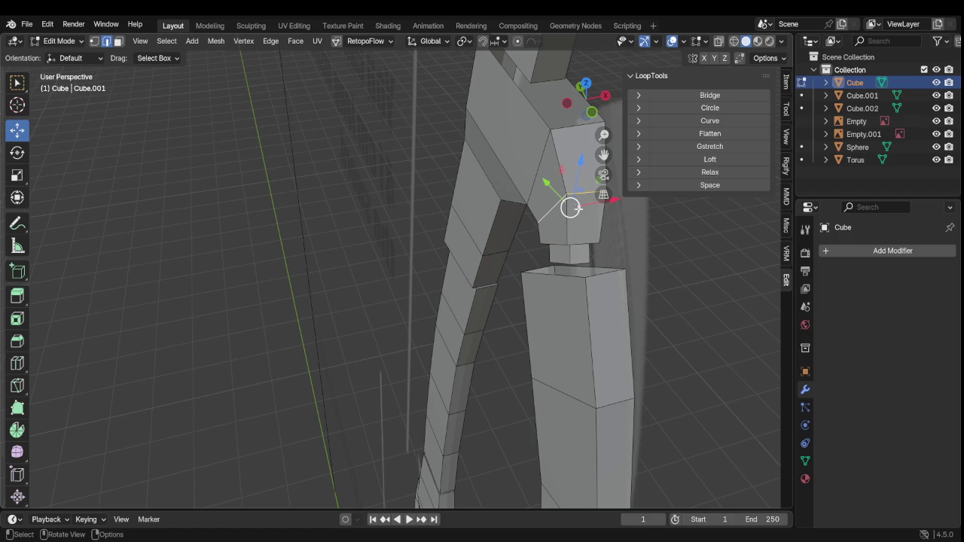
{"action": "key", "text": "s"}
{"action": "left_click", "coordinate": [586, 213]}
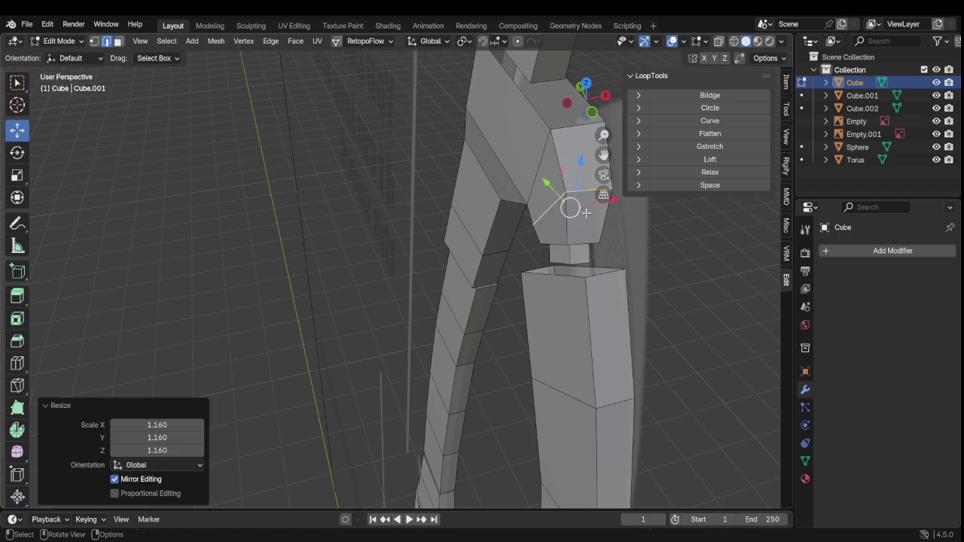
{"action": "mouse_move", "coordinate": [608, 235]}
{"action": "middle_mouse_down"}
{"action": "mouse_move", "coordinate": [626, 258]}
{"action": "mouse_move", "coordinate": [564, 304]}
{"action": "mouse_move", "coordinate": [615, 261]}
{"action": "mouse_move", "coordinate": [472, 311]}
{"action": "middle_mouse_up"}
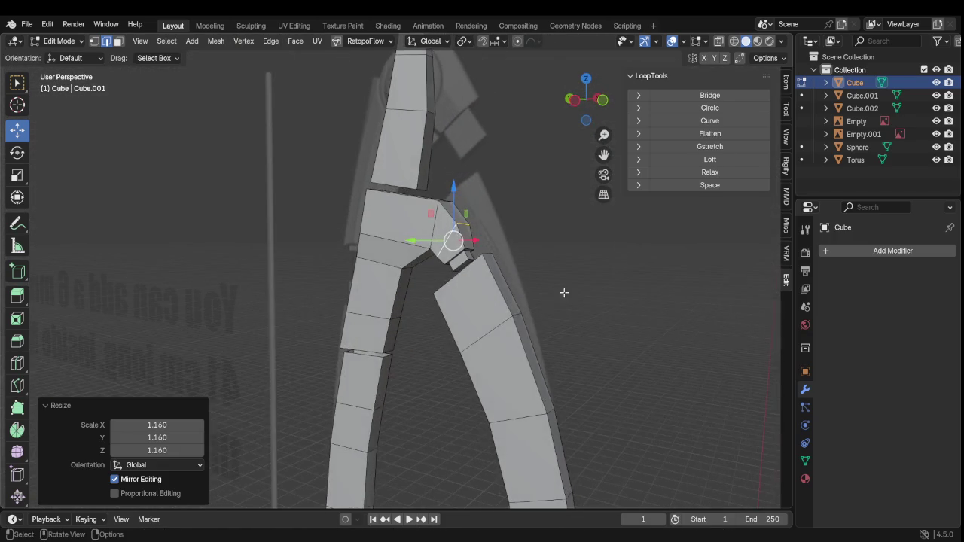
Review the whole staff in Object Mode, then reselect the prong mesh for editing
{"action": "key", "text": "Tab"}
{"action": "left_click", "coordinate": [552, 281]}
{"action": "mouse_move", "coordinate": [553, 284]}
{"action": "middle_mouse_down"}
{"action": "mouse_move", "coordinate": [549, 301]}
{"action": "mouse_move", "coordinate": [566, 291]}
{"action": "middle_mouse_up"}
{"action": "mouse_move", "coordinate": [495, 303]}
{"action": "middle_mouse_down"}
{"action": "mouse_move", "coordinate": [488, 320]}
{"action": "mouse_move", "coordinate": [450, 325]}
{"action": "middle_mouse_up"}
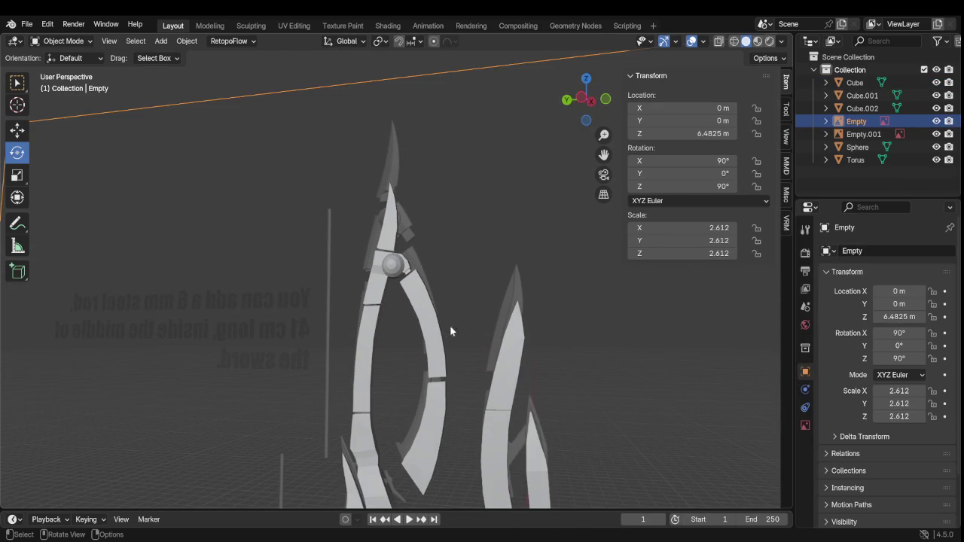
{"action": "left_click", "coordinate": [426, 325]}
{"action": "key", "text": "Tab"}
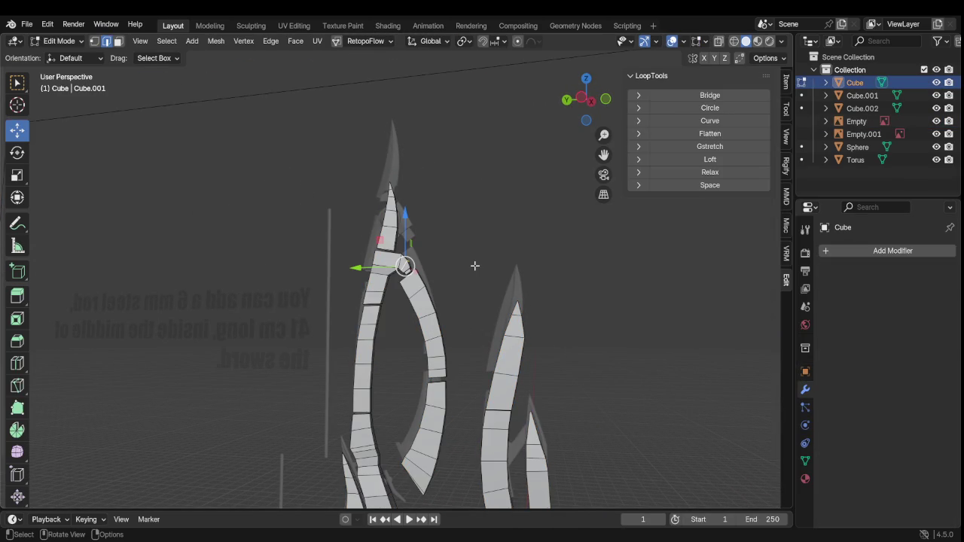
Move the lower curved prong piece by -0.023061, 0.041514, 0.10359 m against the fork
{"action": "left_click", "coordinate": [473, 266]}
{"action": "scroll", "coordinate": [473, 266], "scroll_direction": "up", "scroll_amount": 2}
{"action": "scroll", "coordinate": [460, 293], "scroll_direction": "up", "scroll_amount": 2}
{"action": "key", "text": "l"}
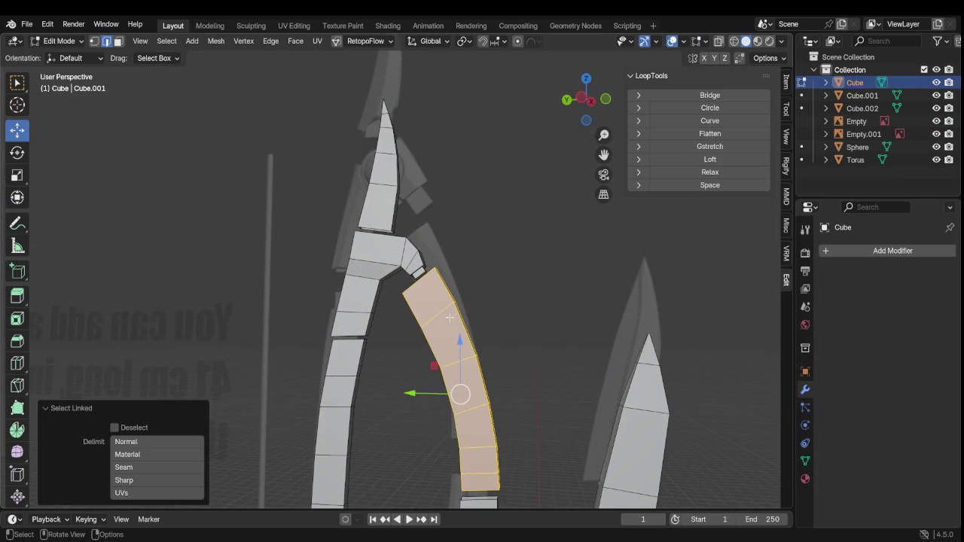
{"action": "key", "text": "g"}
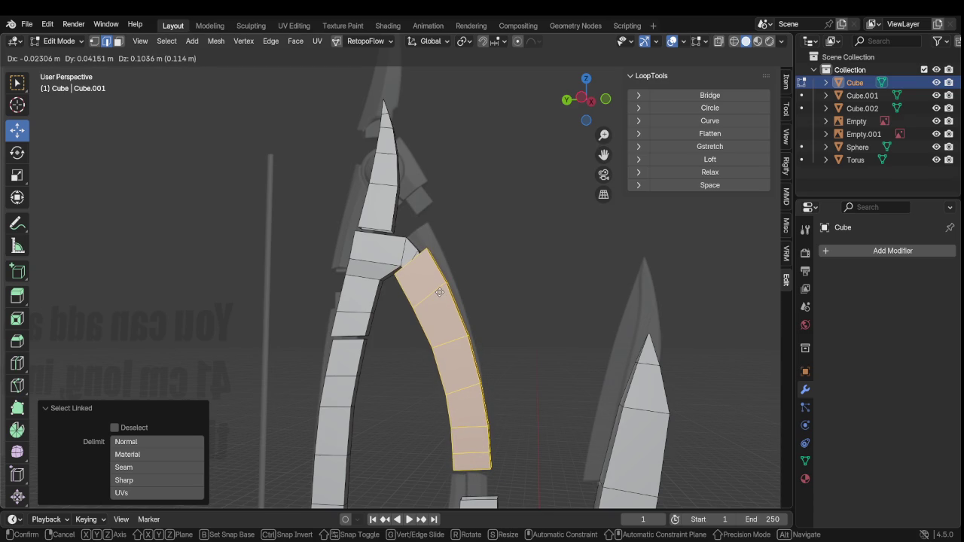
{"action": "left_click", "coordinate": [439, 292]}
{"action": "middle_click_drag", "start_coordinate": [439, 293], "coordinate": [476, 344]}
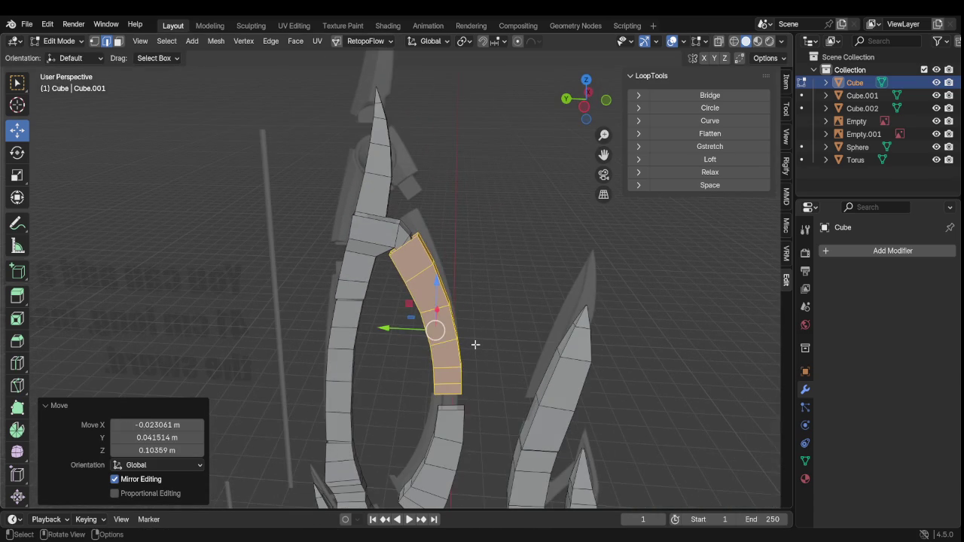
{"action": "scroll", "coordinate": [486, 367], "scroll_direction": "up", "scroll_amount": 2}
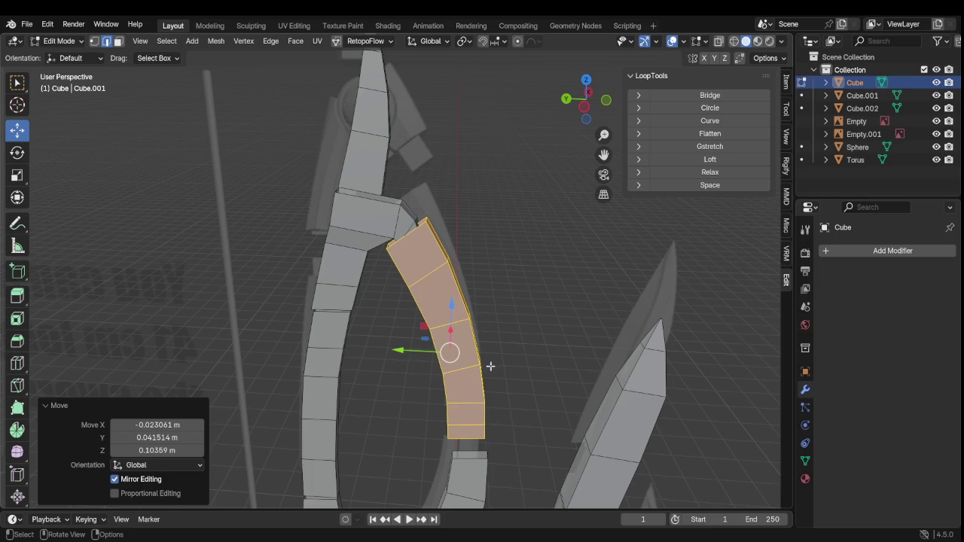
{"action": "key", "text": "Tab"}
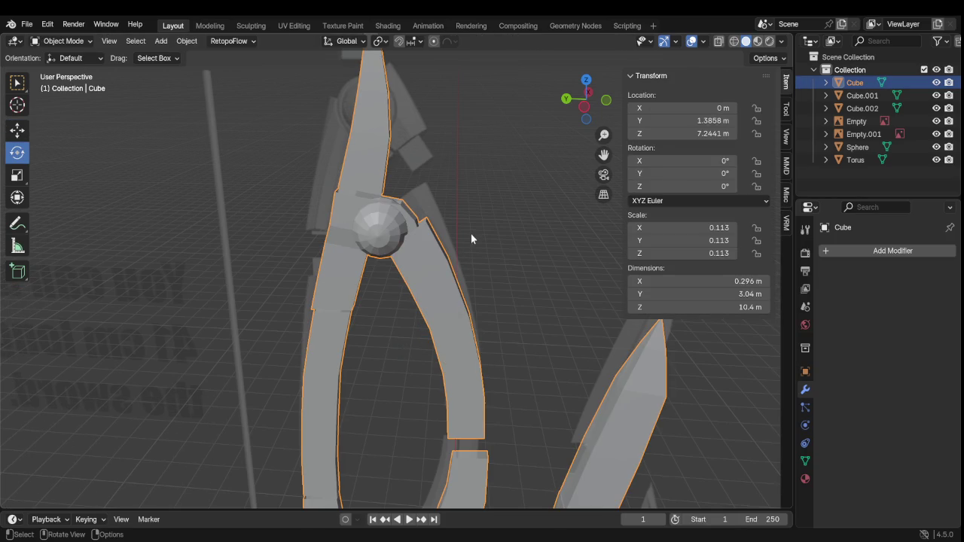
Select the edge loop where the curved prong meets the fork and scale it to 0.73
{"action": "key", "text": "Tab"}
{"action": "left_click", "coordinate": [475, 223]}
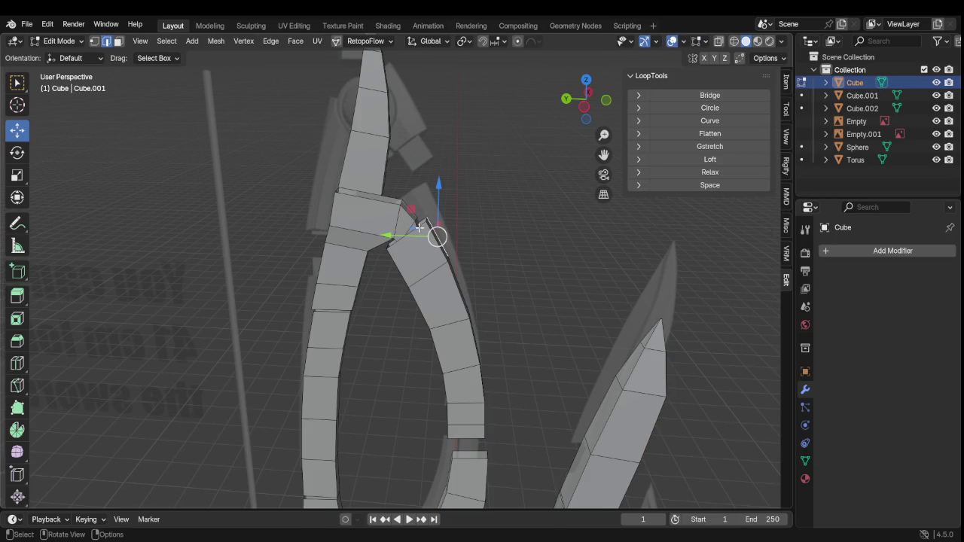
{"action": "left_click", "coordinate": [419, 225]}
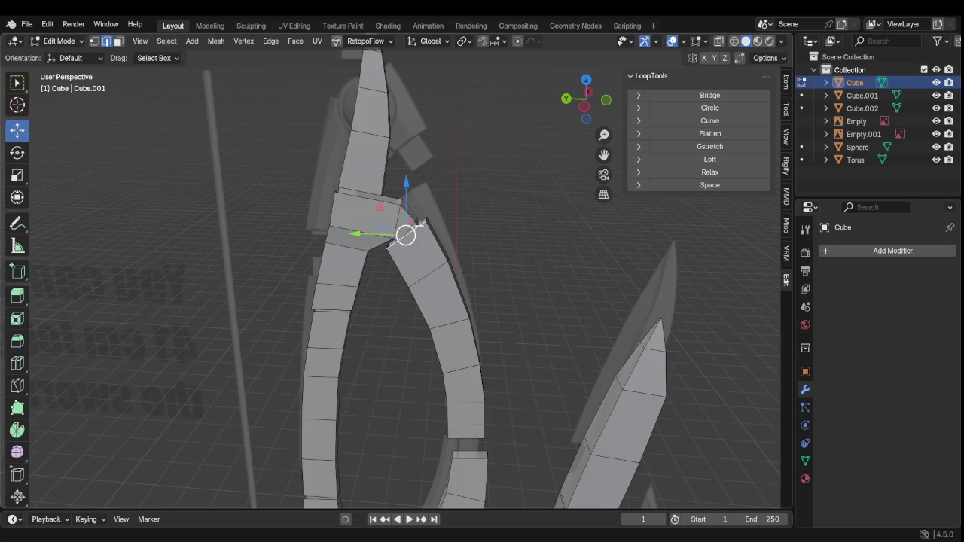
{"action": "left_click", "coordinate": [419, 225], "text": "alt"}
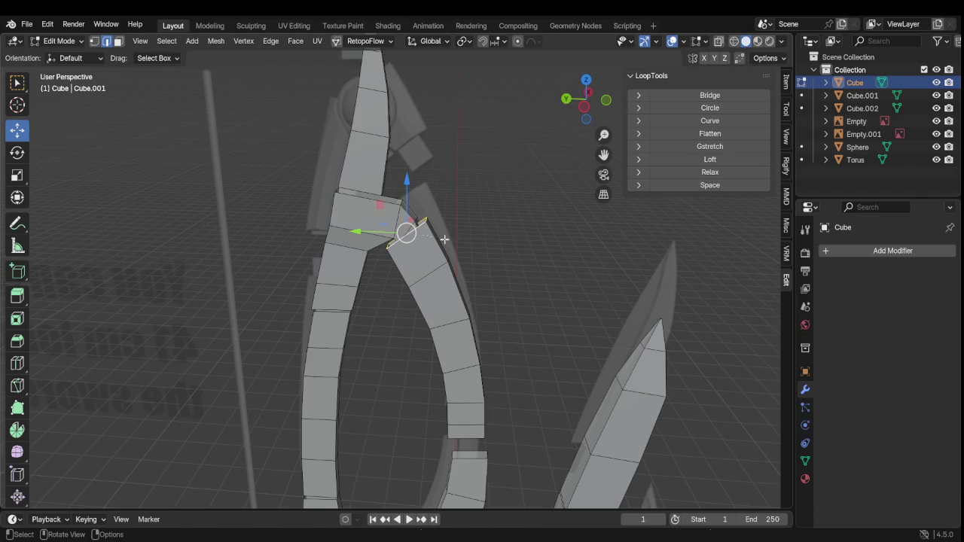
{"action": "key", "text": "s"}
{"action": "left_click", "coordinate": [433, 239]}
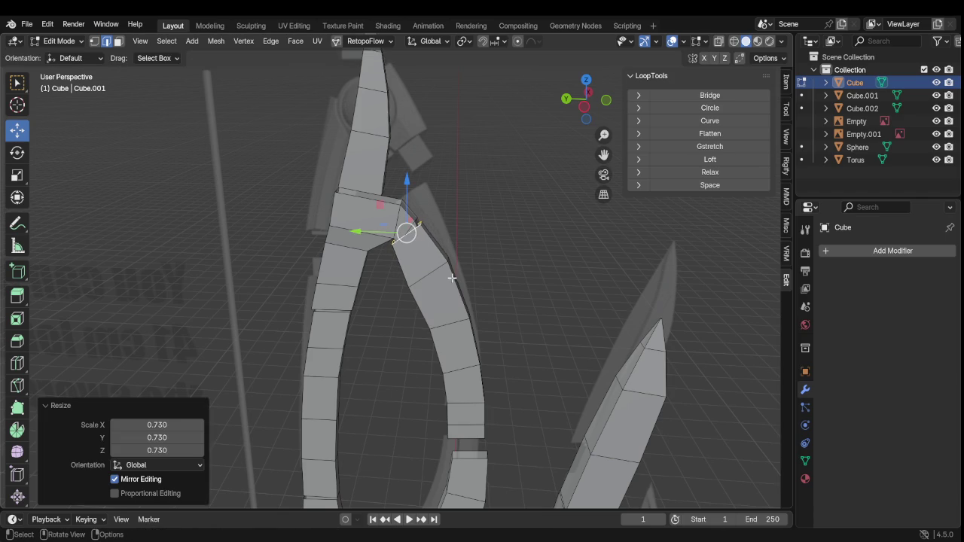
{"action": "mouse_move", "coordinate": [453, 277]}
{"action": "middle_mouse_down"}
{"action": "mouse_move", "coordinate": [459, 325]}
{"action": "mouse_move", "coordinate": [430, 262]}
{"action": "mouse_move", "coordinate": [452, 318]}
{"action": "mouse_move", "coordinate": [445, 230]}
{"action": "mouse_move", "coordinate": [448, 291]}
{"action": "middle_mouse_up"}
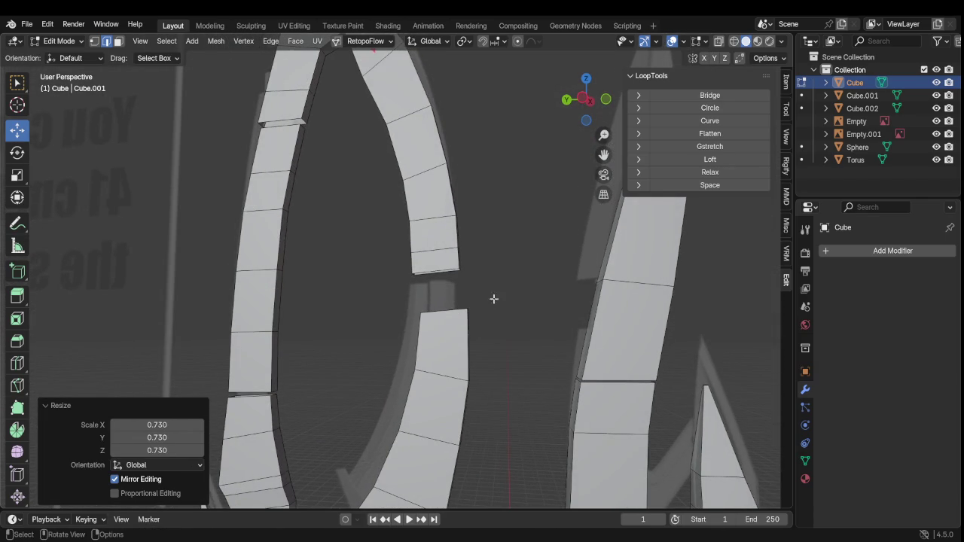
Select the whole lower prong strip, raise it along Z and shift it along Y
{"action": "left_click", "coordinate": [490, 322]}
{"action": "key", "text": "ctrl+l"}
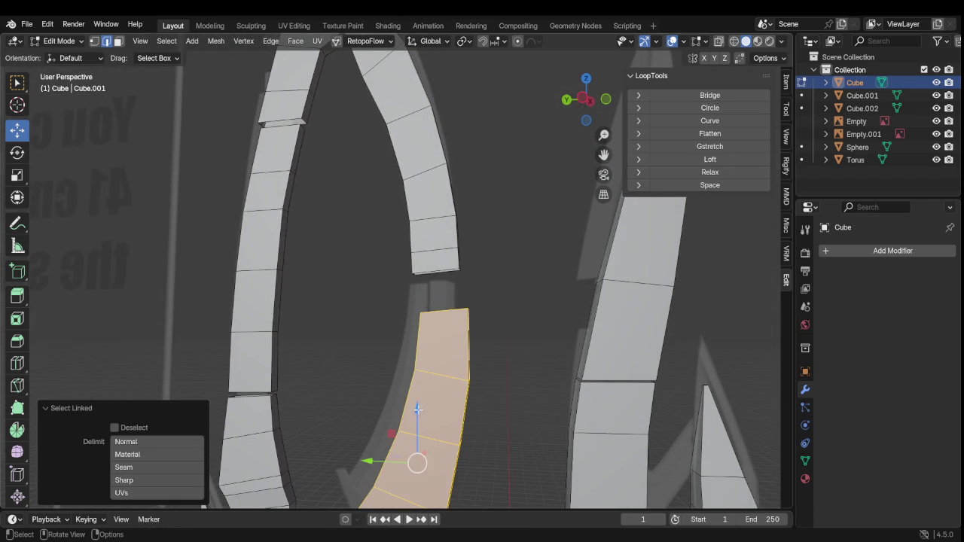
{"action": "key", "text": "g"}
{"action": "key", "text": "z"}
{"action": "left_click", "coordinate": [412, 365]}
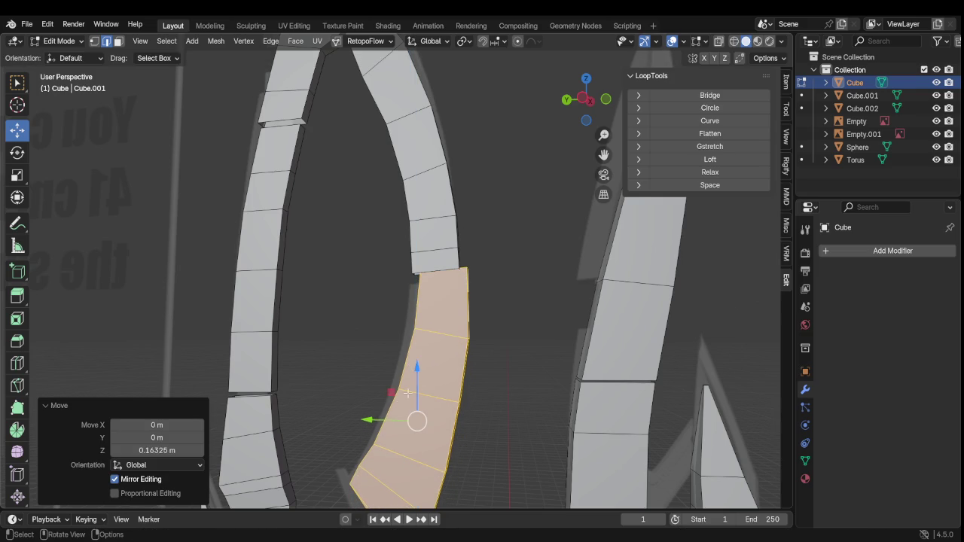
{"action": "key", "text": "g"}
{"action": "key", "text": "y"}
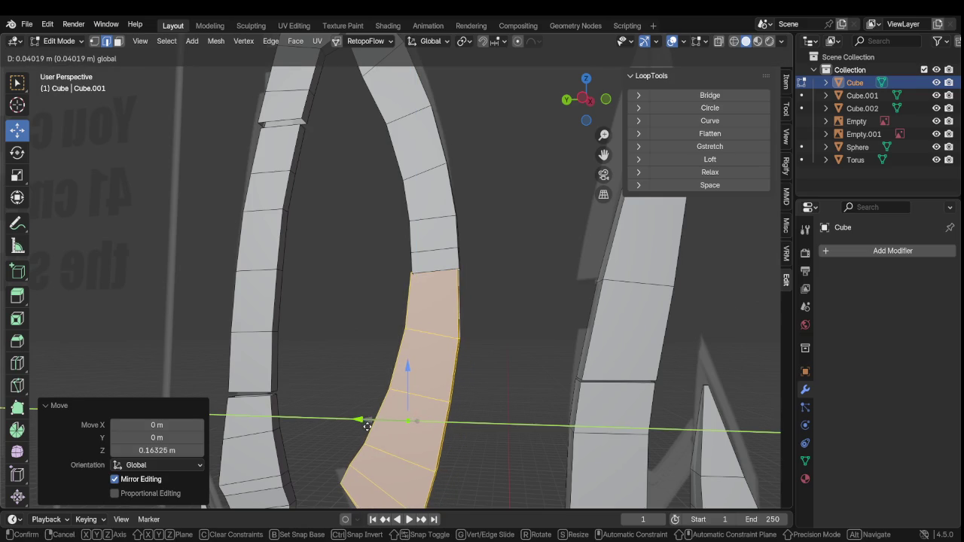
{"action": "left_click", "coordinate": [369, 426]}
Shift the lower strip along X, then nudge it slightly down and along Y
{"action": "mouse_move", "coordinate": [369, 426]}
{"action": "middle_mouse_down"}
{"action": "mouse_move", "coordinate": [399, 412]}
{"action": "mouse_move", "coordinate": [314, 414]}
{"action": "mouse_move", "coordinate": [374, 409]}
{"action": "mouse_move", "coordinate": [517, 442]}
{"action": "middle_mouse_up"}
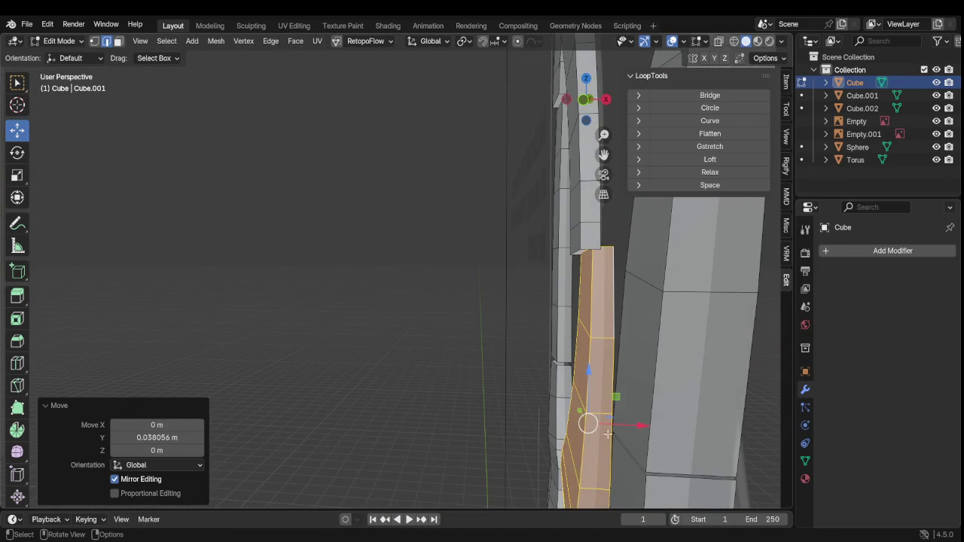
{"action": "key", "text": "g"}
{"action": "key", "text": "x"}
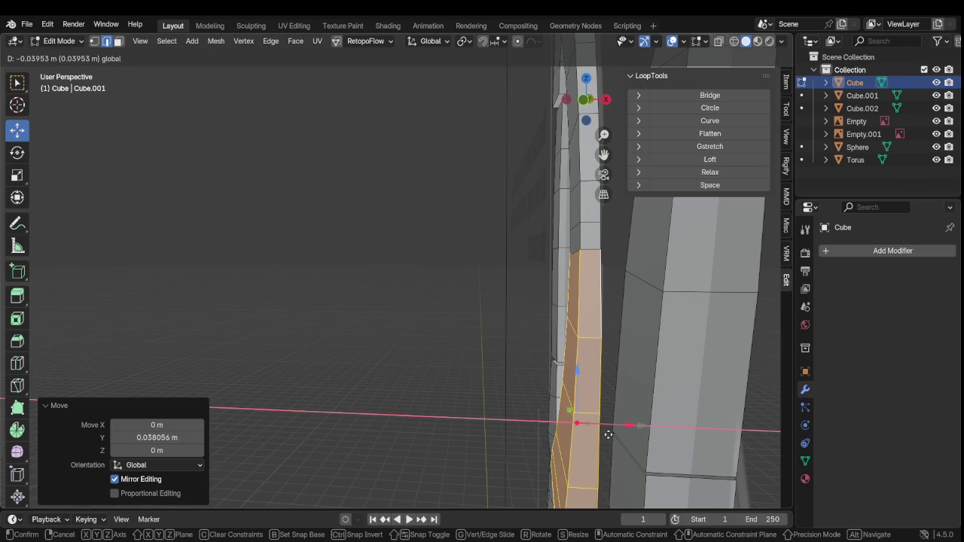
{"action": "left_click", "coordinate": [608, 435]}
{"action": "mouse_move", "coordinate": [608, 434]}
{"action": "middle_mouse_down"}
{"action": "mouse_move", "coordinate": [702, 410]}
{"action": "mouse_move", "coordinate": [682, 406]}
{"action": "middle_mouse_up"}
{"action": "left_click_drag", "start_coordinate": [420, 342], "coordinate": [423, 355]}
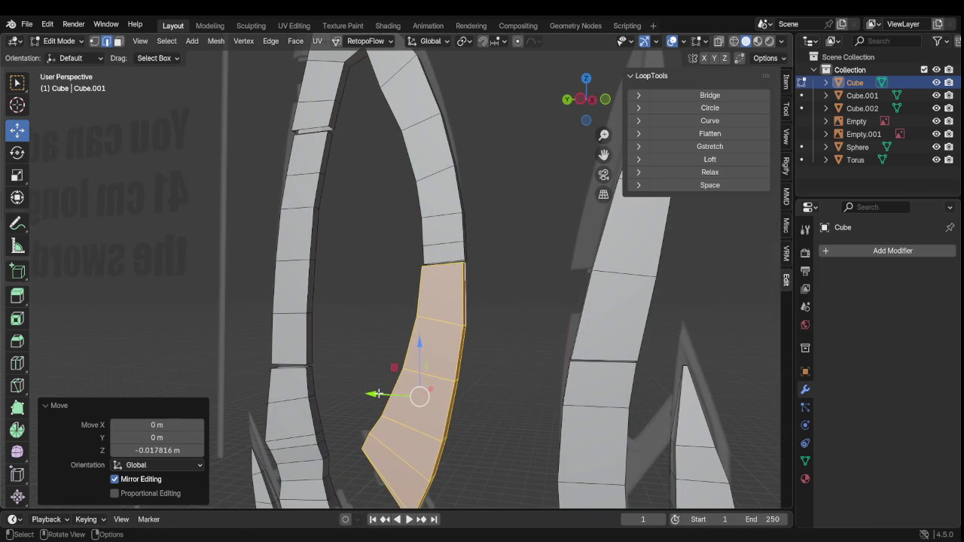
{"action": "left_click_drag", "start_coordinate": [375, 394], "coordinate": [383, 393]}
Give the strip a final small Y nudge, checking its alignment from several angles
{"action": "mouse_move", "coordinate": [383, 393]}
{"action": "middle_mouse_down"}
{"action": "mouse_move", "coordinate": [451, 419]}
{"action": "mouse_move", "coordinate": [332, 319]}
{"action": "mouse_move", "coordinate": [383, 409]}
{"action": "middle_mouse_up"}
{"action": "scroll", "coordinate": [332, 319], "scroll_direction": "down", "scroll_amount": 2}
{"action": "scroll", "coordinate": [362, 369], "scroll_direction": "up", "scroll_amount": 5}
{"action": "middle_click_drag", "start_coordinate": [361, 370], "coordinate": [406, 336]}
{"action": "scroll", "coordinate": [406, 336], "scroll_direction": "down", "scroll_amount": 3}
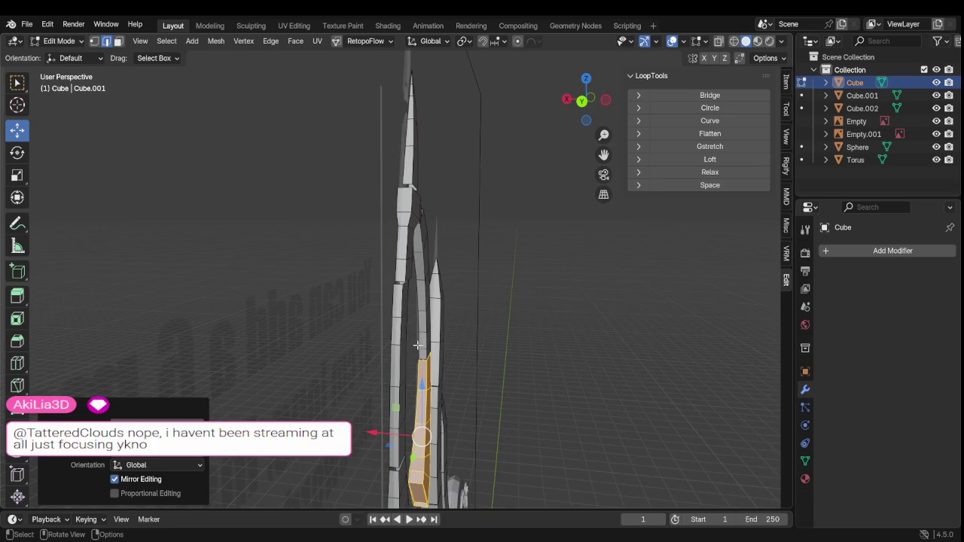
{"action": "left_click_drag", "start_coordinate": [413, 341], "coordinate": [418, 347]}
{"action": "mouse_move", "coordinate": [418, 347]}
{"action": "middle_mouse_down"}
{"action": "mouse_move", "coordinate": [387, 370]}
{"action": "mouse_move", "coordinate": [398, 415]}
{"action": "middle_mouse_up"}
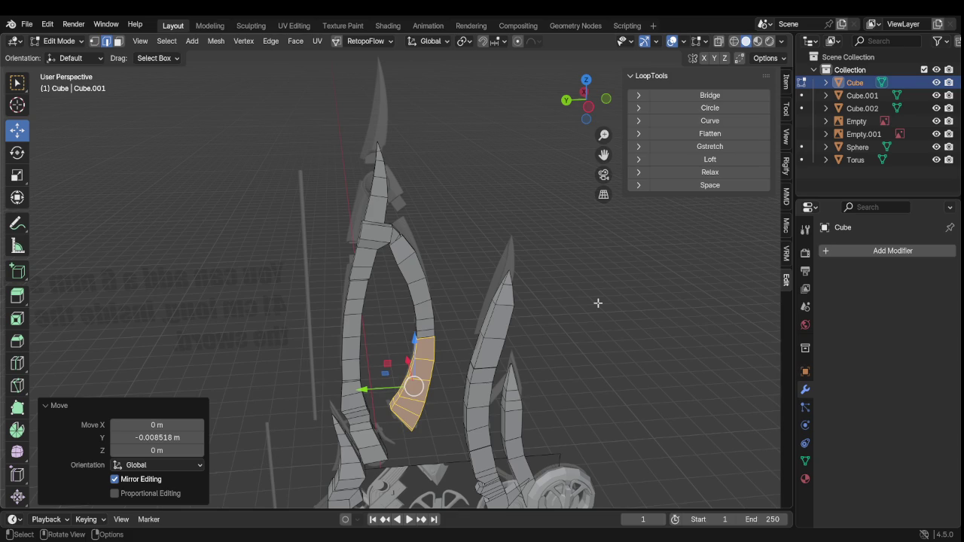
Leave Edit Mode on the prong mesh and select the reference image Empty
{"action": "scroll", "coordinate": [598, 303], "scroll_direction": "up", "scroll_amount": 5}
{"action": "mouse_move", "coordinate": [493, 329]}
{"action": "middle_mouse_down"}
{"action": "mouse_move", "coordinate": [274, 329]}
{"action": "mouse_move", "coordinate": [442, 332]}
{"action": "middle_mouse_up"}
{"action": "key", "text": "Tab"}
{"action": "left_click", "coordinate": [488, 285]}
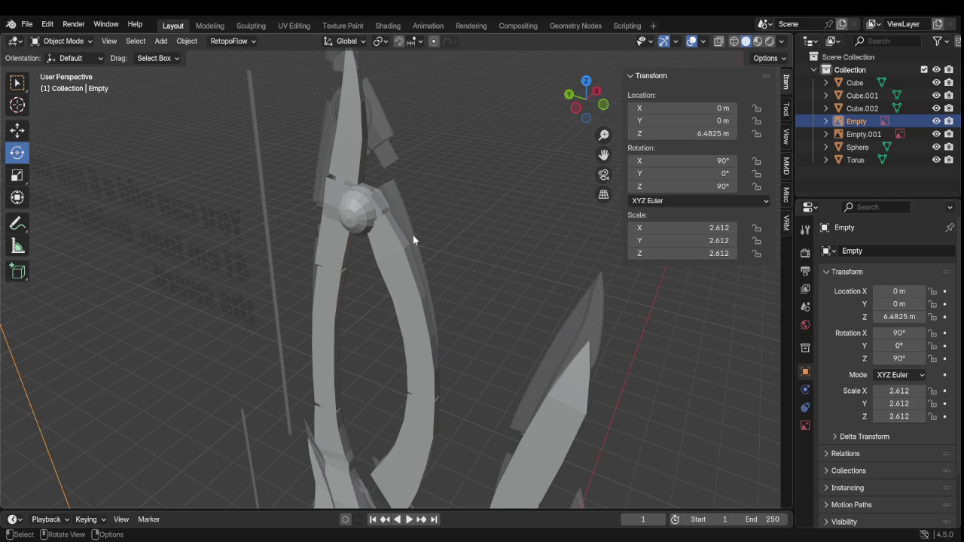
Switch selection between the Cube staff and the reference Empty, toggling the Cube's Edit Mode
{"action": "left_click", "coordinate": [383, 232]}
{"action": "key", "text": "Tab"}
{"action": "key", "text": "Tab"}
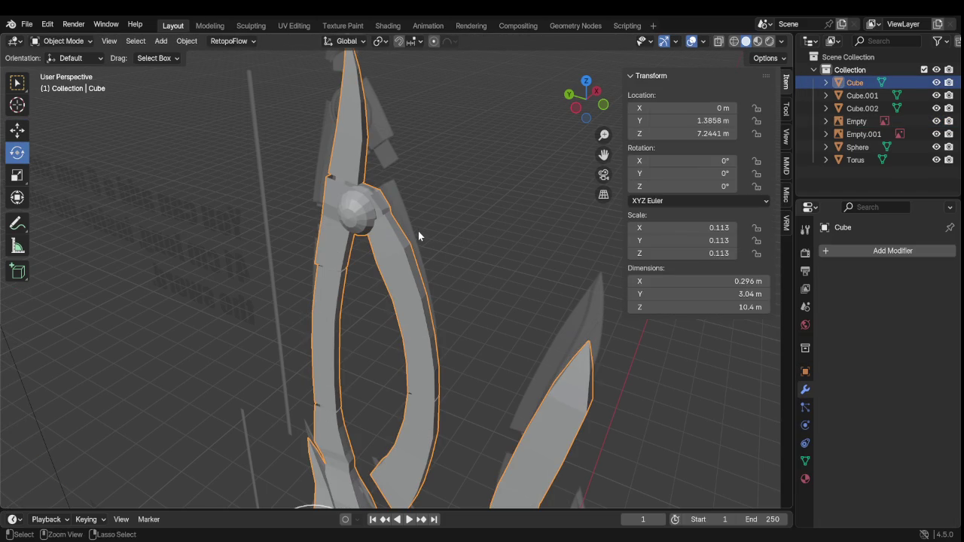
{"action": "left_click", "coordinate": [450, 218]}
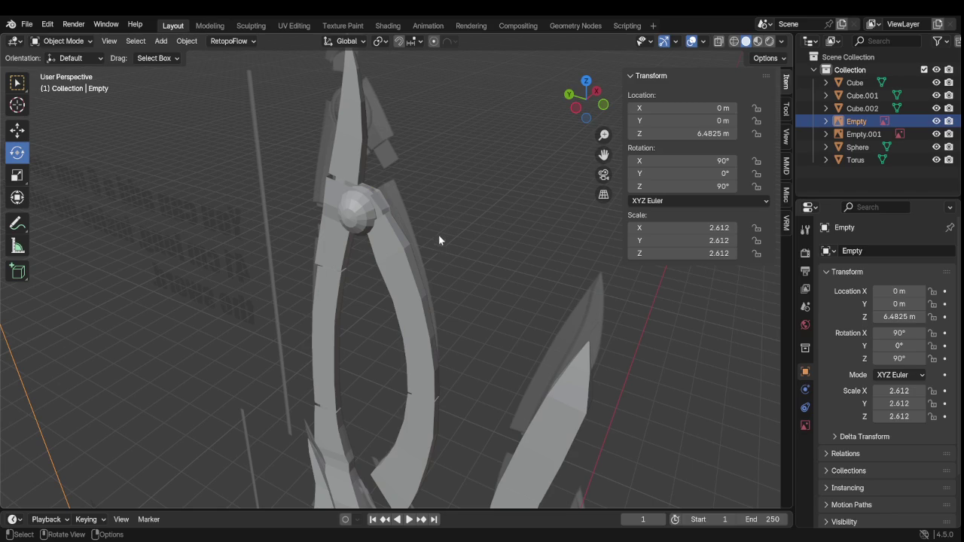
{"action": "left_click", "coordinate": [407, 245]}
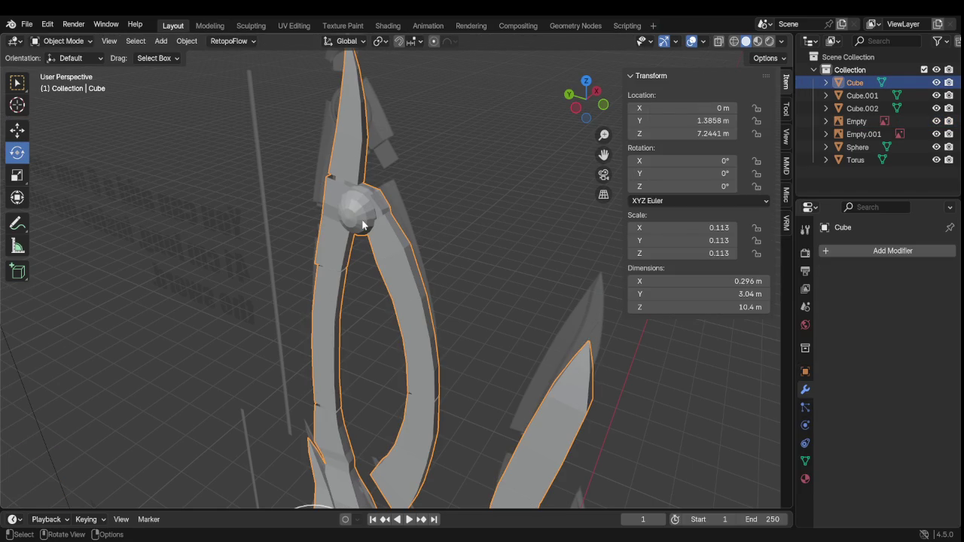
{"action": "left_click", "coordinate": [462, 218]}
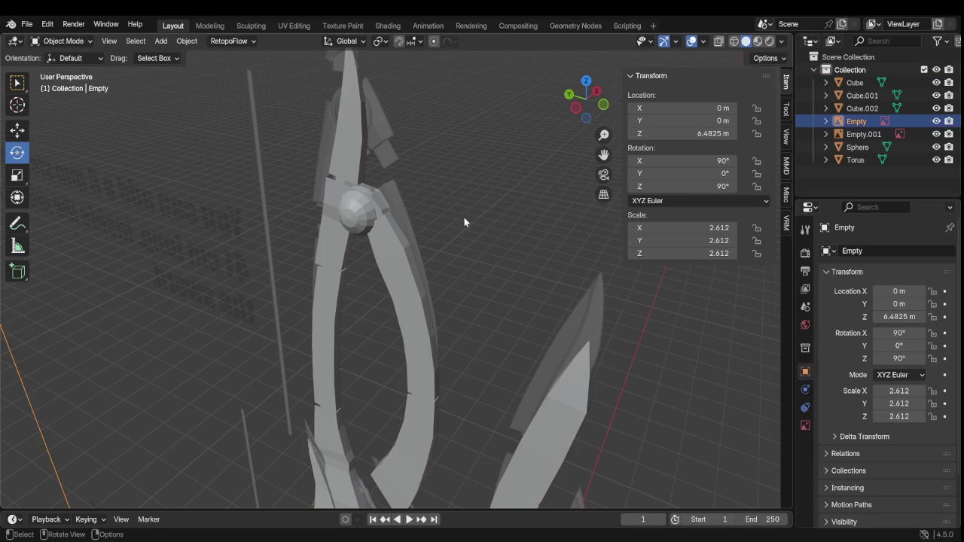
{"action": "left_click", "coordinate": [407, 236]}
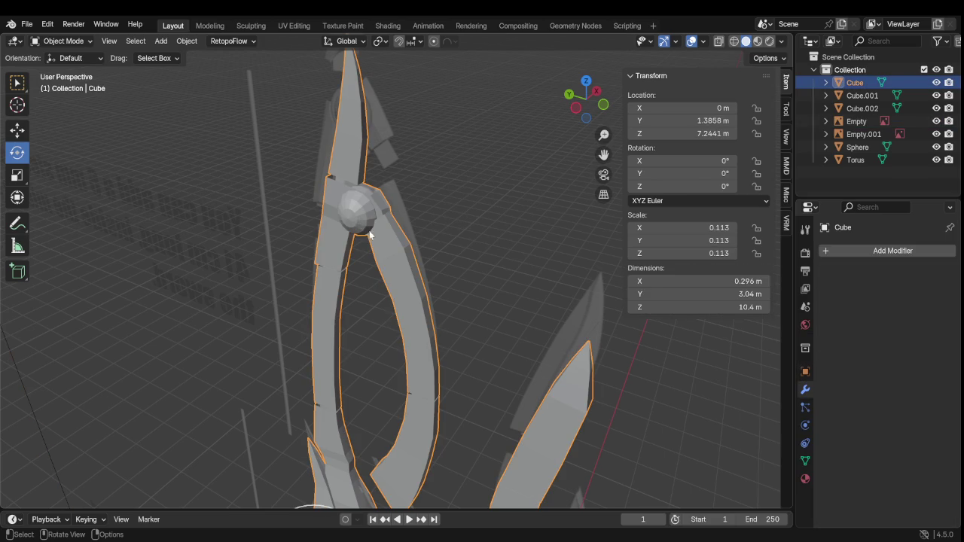
{"action": "key", "text": "Tab"}
{"action": "scroll", "coordinate": [384, 232], "scroll_direction": "up", "scroll_amount": 3}
{"action": "key", "text": "Tab"}
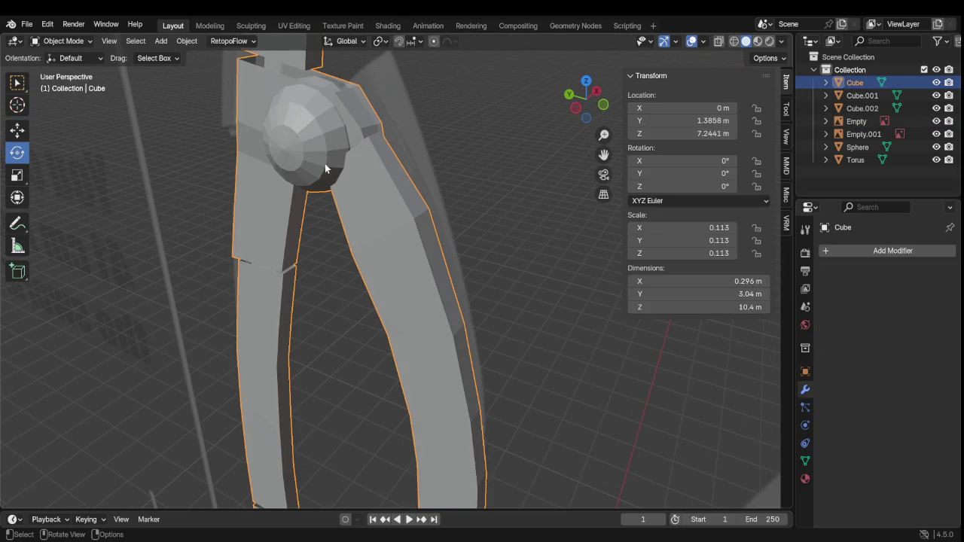
Try revealing hidden objects from the Object and Select menus, toggling Edit Mode between attempts
{"action": "left_click", "coordinate": [188, 43]}
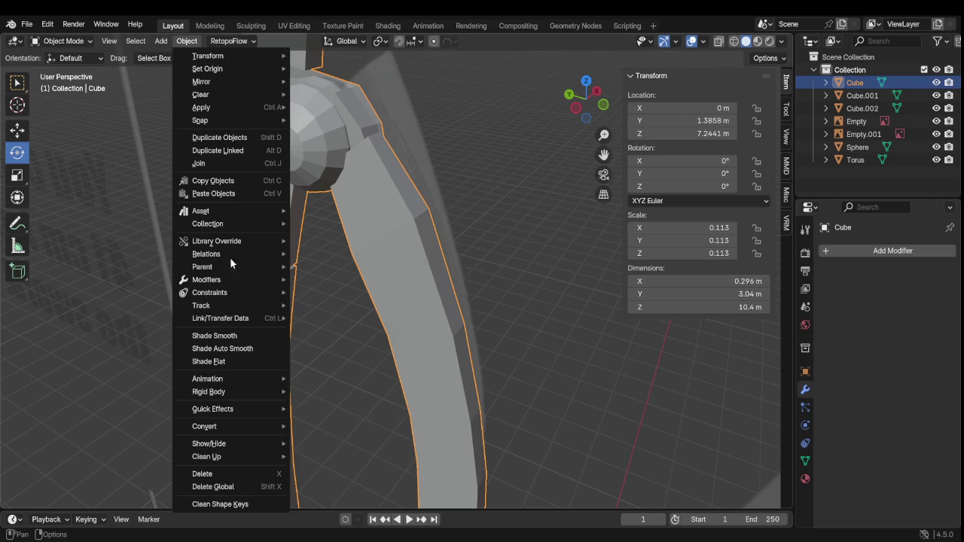
{"action": "mouse_move", "coordinate": [218, 444]}
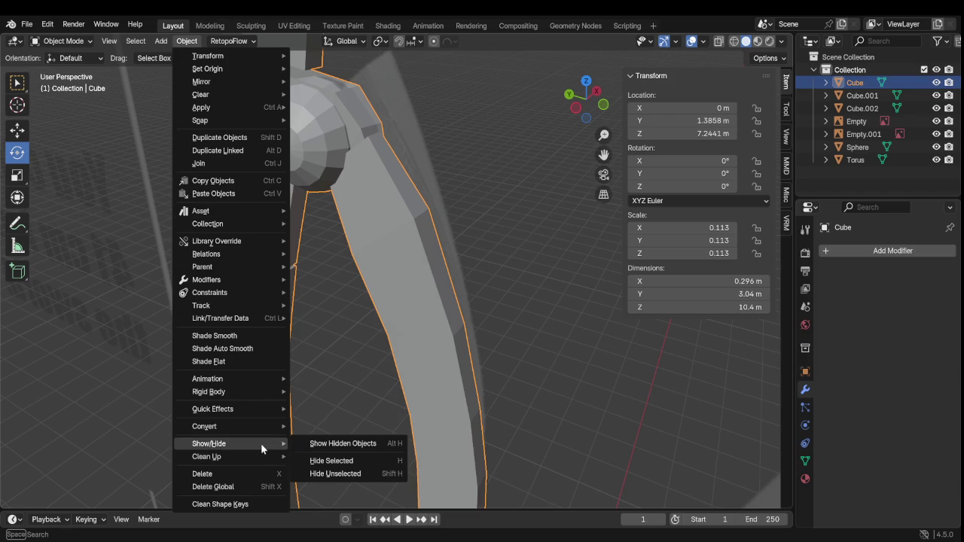
{"action": "left_click", "coordinate": [324, 444]}
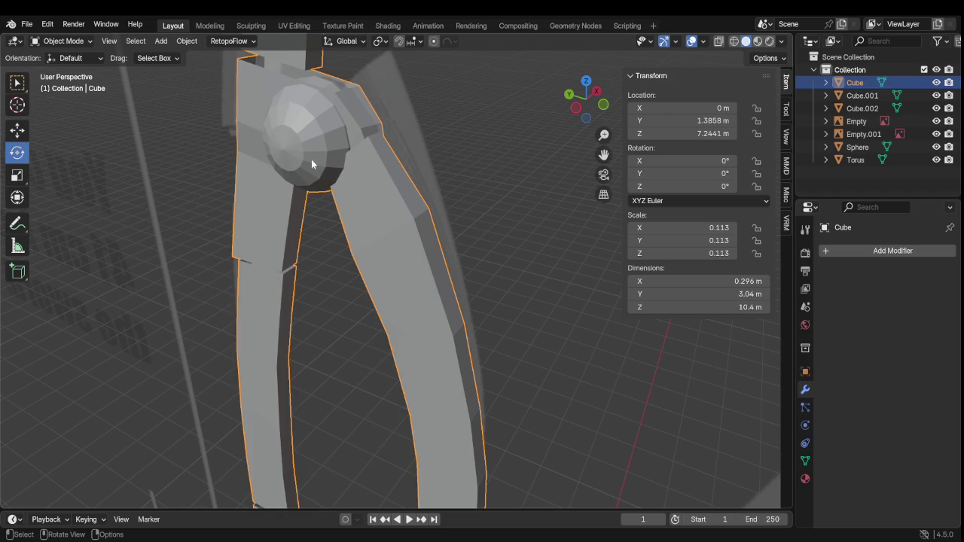
{"action": "key", "text": "Tab"}
{"action": "key", "text": "Tab"}
{"action": "left_click", "coordinate": [126, 44]}
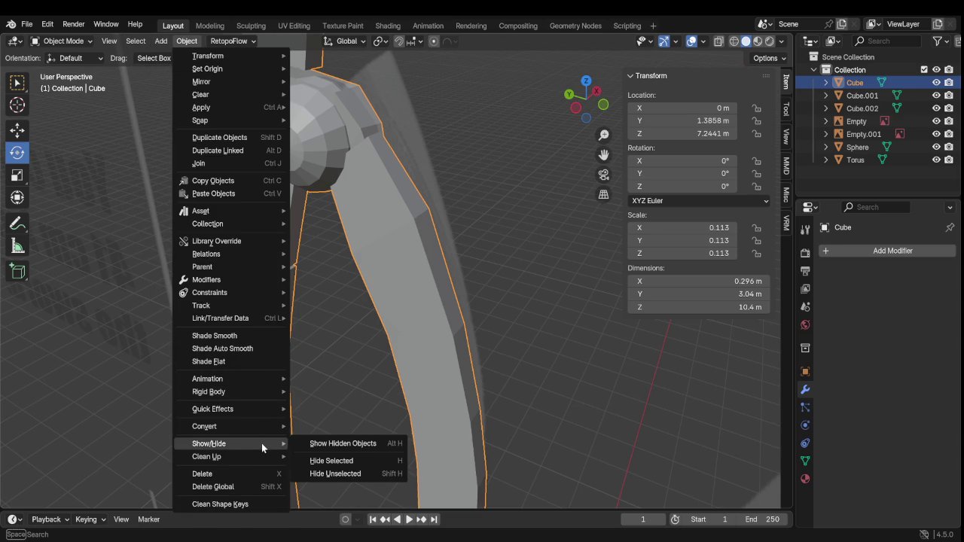
{"action": "mouse_move", "coordinate": [208, 444]}
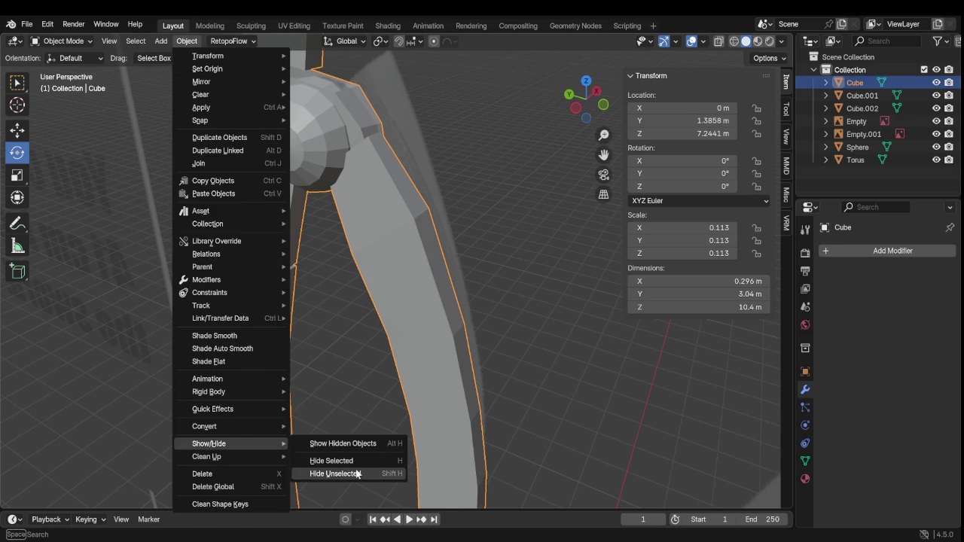
{"action": "left_click", "coordinate": [339, 445]}
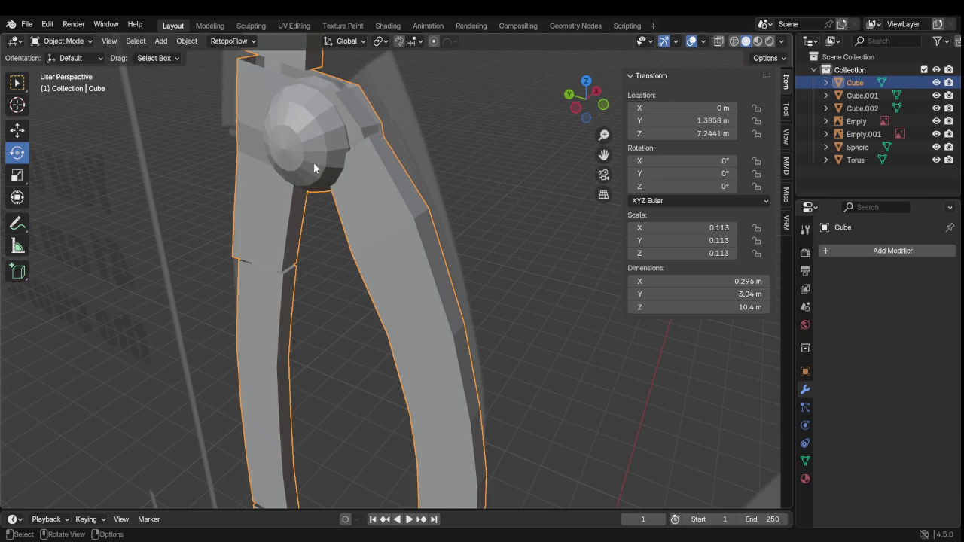
{"action": "key", "text": "Tab"}
{"action": "scroll", "coordinate": [387, 172], "scroll_direction": "down", "scroll_amount": 3}
{"action": "scroll", "coordinate": [385, 180], "scroll_direction": "down", "scroll_amount": 3}
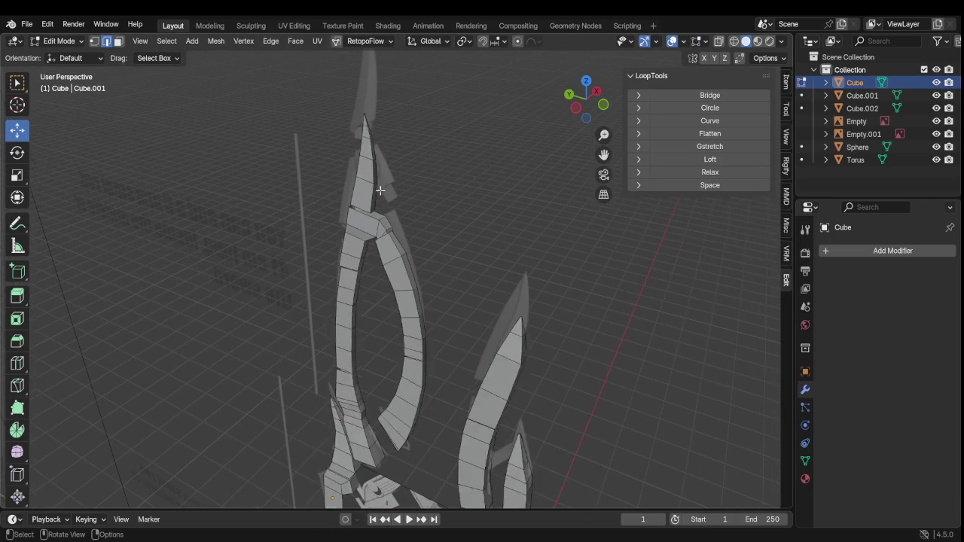
{"action": "key", "text": "Tab"}
Select the Sphere, toggle the Cube's visibility off and on, then put the Cube in Edit Mode
{"action": "left_click", "coordinate": [379, 232]}
{"action": "scroll", "coordinate": [395, 229], "scroll_direction": "up", "scroll_amount": 2}
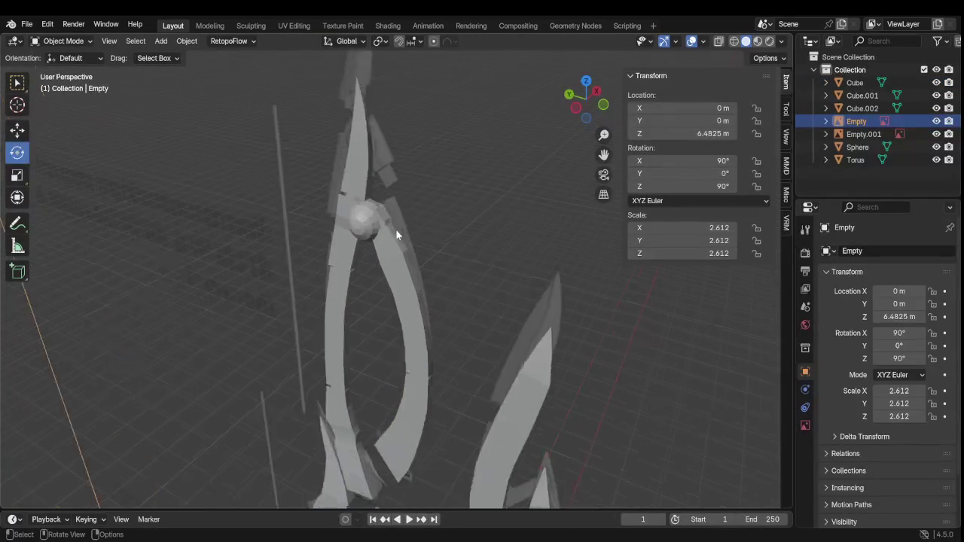
{"action": "scroll", "coordinate": [398, 231], "scroll_direction": "up", "scroll_amount": 2}
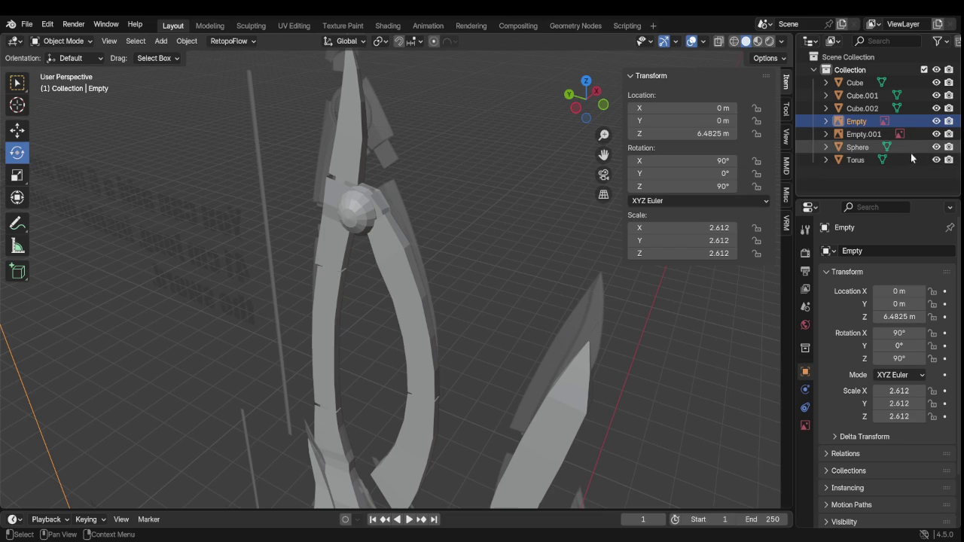
{"action": "left_click", "coordinate": [863, 147]}
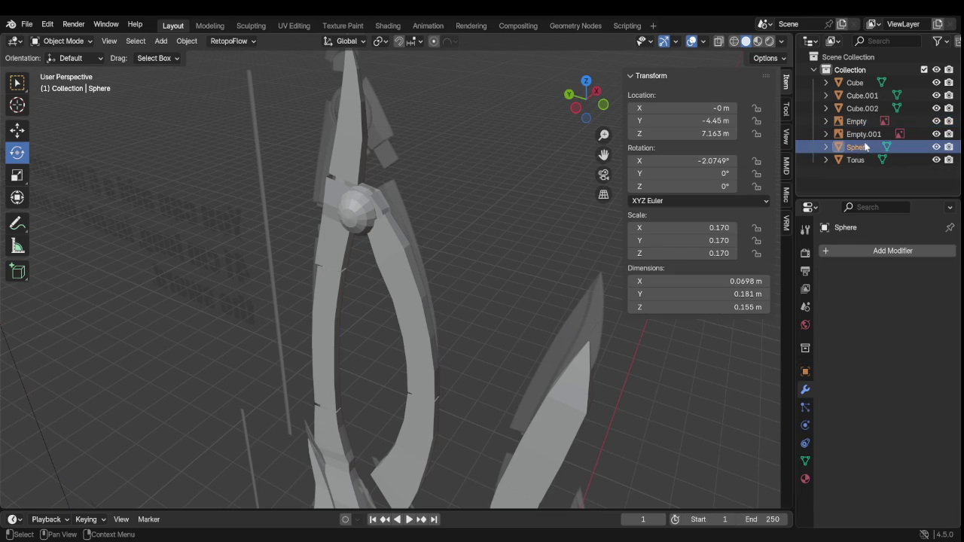
{"action": "left_click", "coordinate": [936, 83]}
{"action": "left_click", "coordinate": [936, 83]}
{"action": "left_click", "coordinate": [907, 86]}
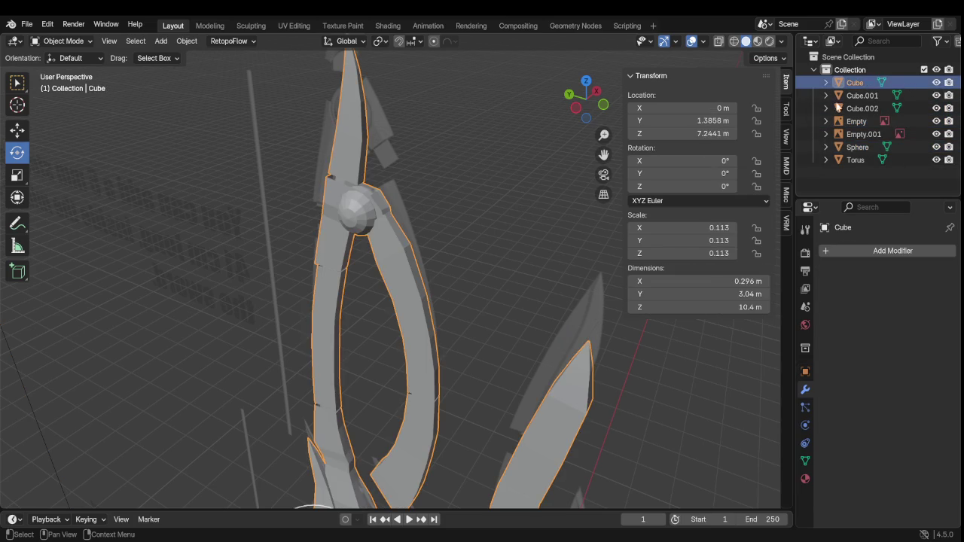
{"action": "key", "text": "Tab"}
{"action": "key", "text": "Tab"}
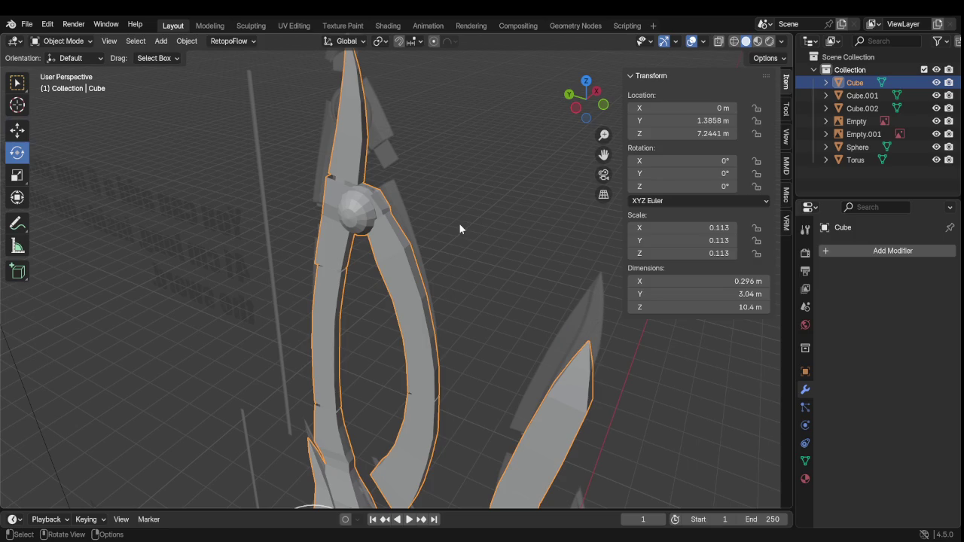
{"action": "key", "text": "Tab"}
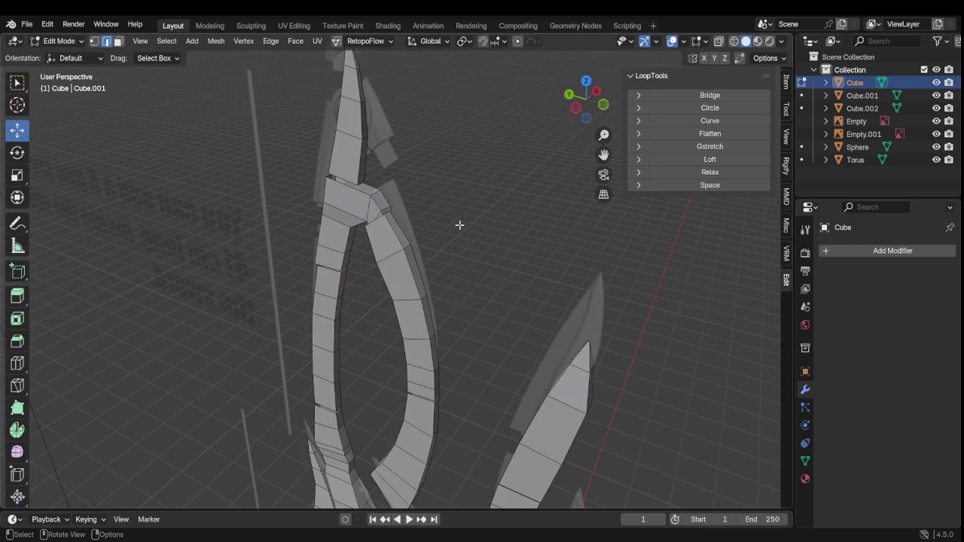
Reveal the hidden sphere joint geometry from the Mesh menu and view the staff from the front
{"action": "left_click", "coordinate": [209, 47]}
{"action": "mouse_move", "coordinate": [240, 345]}
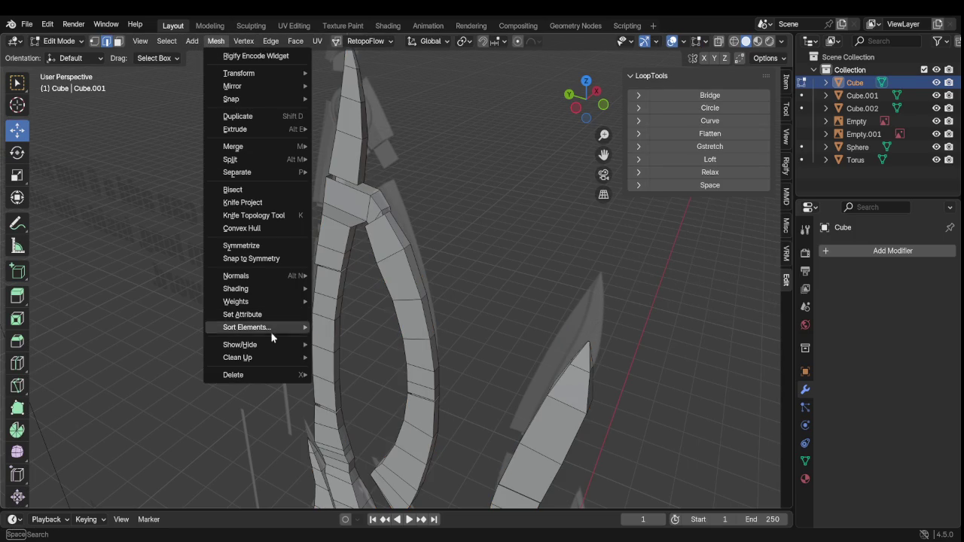
{"action": "left_click", "coordinate": [354, 347]}
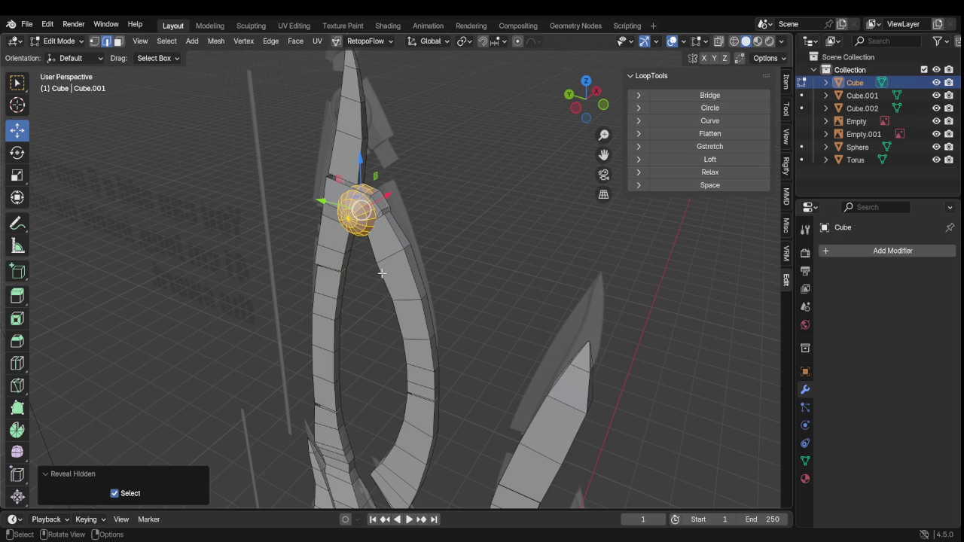
{"action": "scroll", "coordinate": [403, 254], "scroll_direction": "up", "scroll_amount": 4}
{"action": "mouse_move", "coordinate": [403, 254]}
{"action": "middle_mouse_down"}
{"action": "mouse_move", "coordinate": [215, 228]}
{"action": "mouse_move", "coordinate": [324, 247]}
{"action": "mouse_move", "coordinate": [340, 236]}
{"action": "middle_mouse_up"}
{"action": "left_click", "coordinate": [583, 109]}
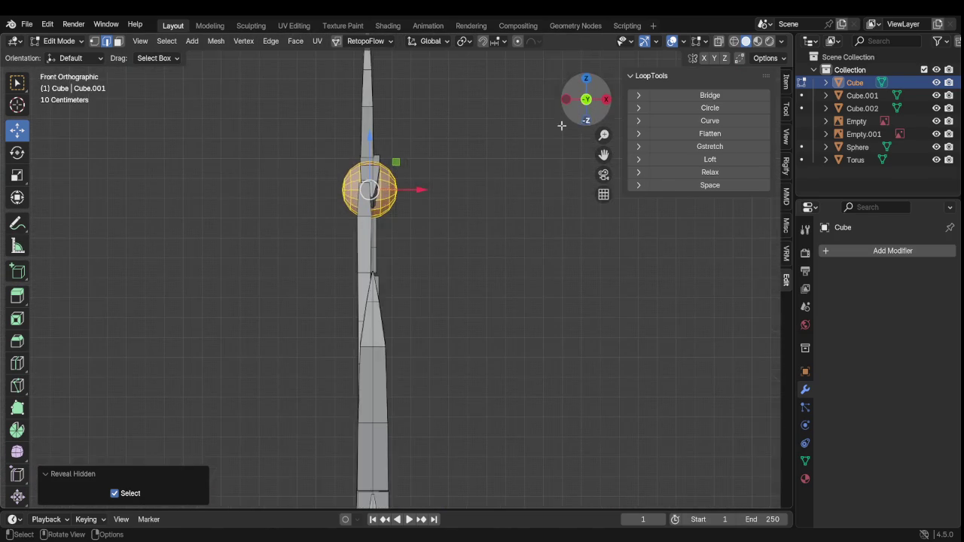
{"action": "scroll", "coordinate": [476, 177], "scroll_direction": "up", "scroll_amount": 3}
Select the linked strip below the sphere and shift it 0.003821 m right along X
{"action": "key", "text": "Tab"}
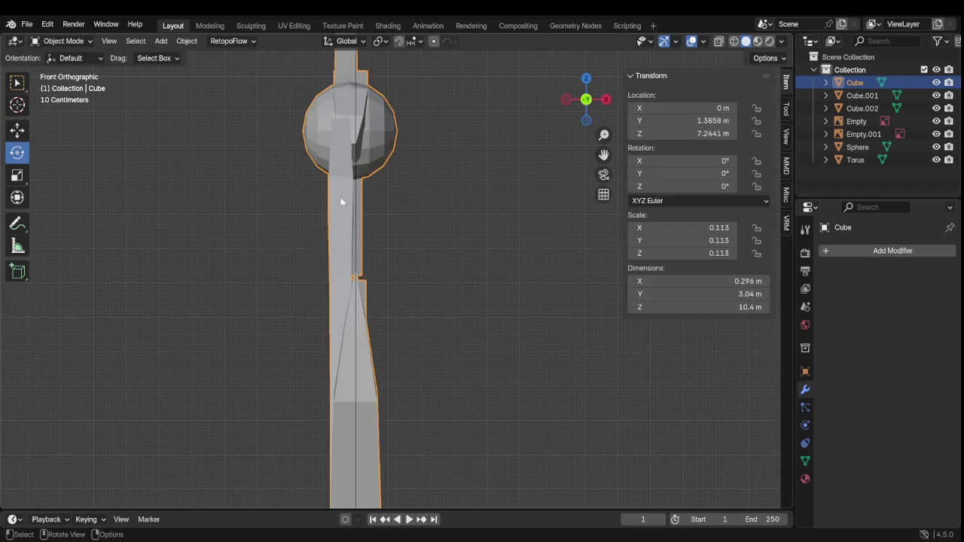
{"action": "key", "text": "Tab"}
{"action": "left_click", "coordinate": [501, 212]}
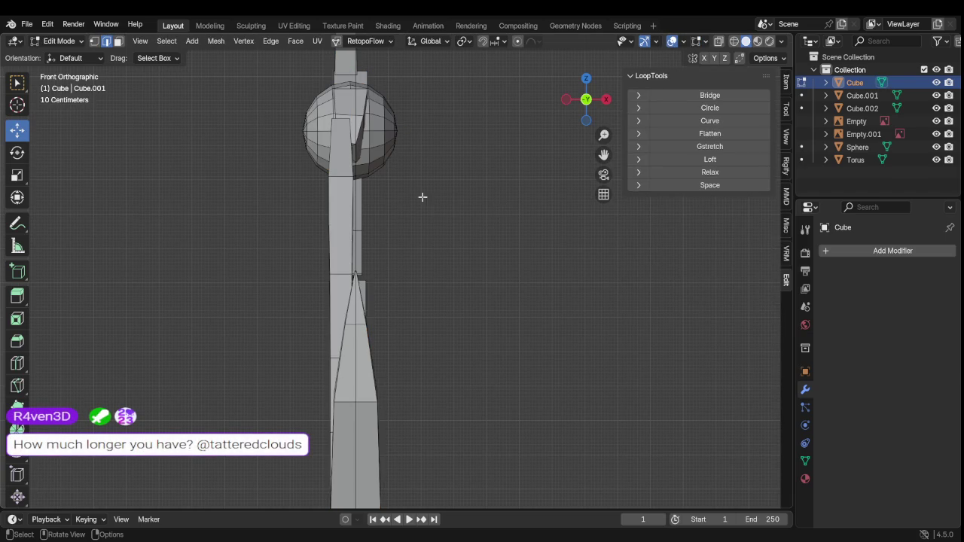
{"action": "key", "text": "l"}
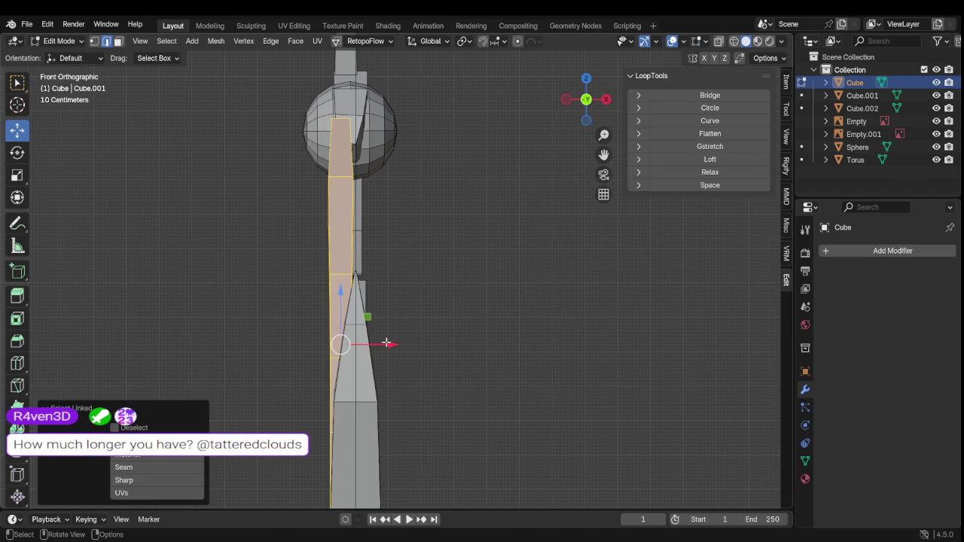
{"action": "left_click_drag", "start_coordinate": [390, 345], "coordinate": [395, 346]}
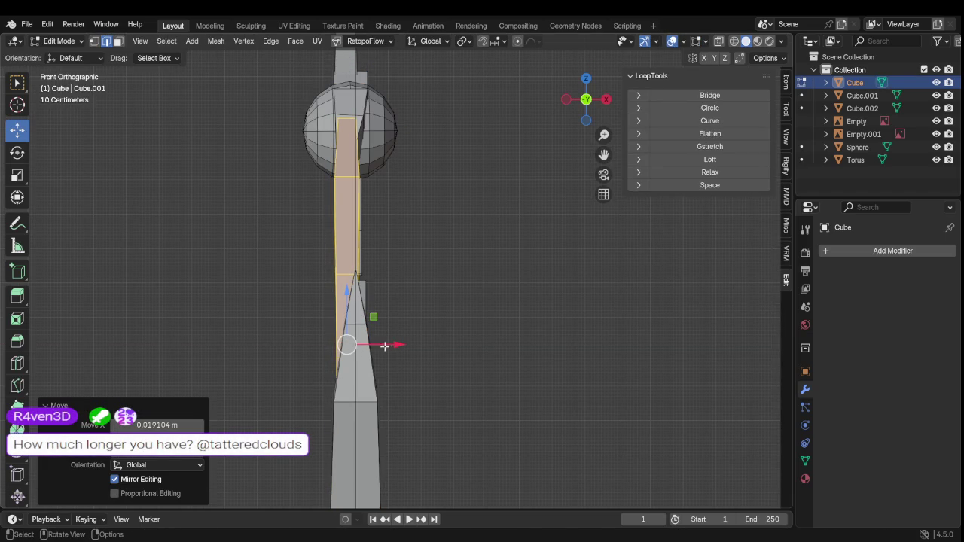
{"action": "left_click_drag", "start_coordinate": [386, 345], "coordinate": [392, 344]}
{"action": "mouse_move", "coordinate": [393, 344]}
{"action": "middle_mouse_down"}
{"action": "mouse_move", "coordinate": [442, 362]}
{"action": "mouse_move", "coordinate": [452, 333]}
{"action": "mouse_move", "coordinate": [422, 327]}
{"action": "mouse_move", "coordinate": [405, 377]}
{"action": "mouse_move", "coordinate": [351, 411]}
{"action": "mouse_move", "coordinate": [430, 383]}
{"action": "mouse_move", "coordinate": [400, 387]}
{"action": "middle_mouse_up"}
Select the whole linked lower curve piece and switch to Front Orthographic view
{"action": "key", "text": "Tab"}
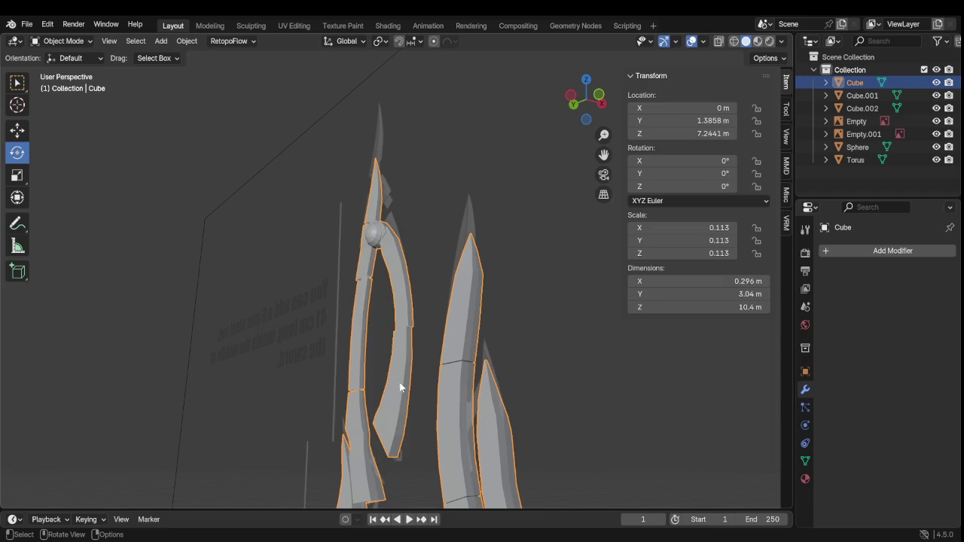
{"action": "key", "text": "Tab"}
{"action": "left_click", "coordinate": [592, 403]}
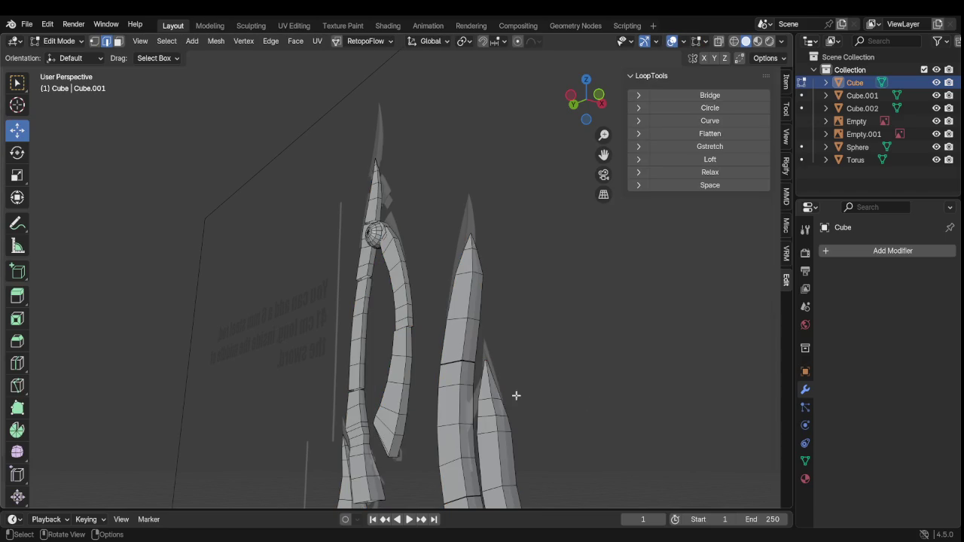
{"action": "key", "text": "l"}
{"action": "middle_click_drag", "start_coordinate": [424, 390], "coordinate": [508, 252]}
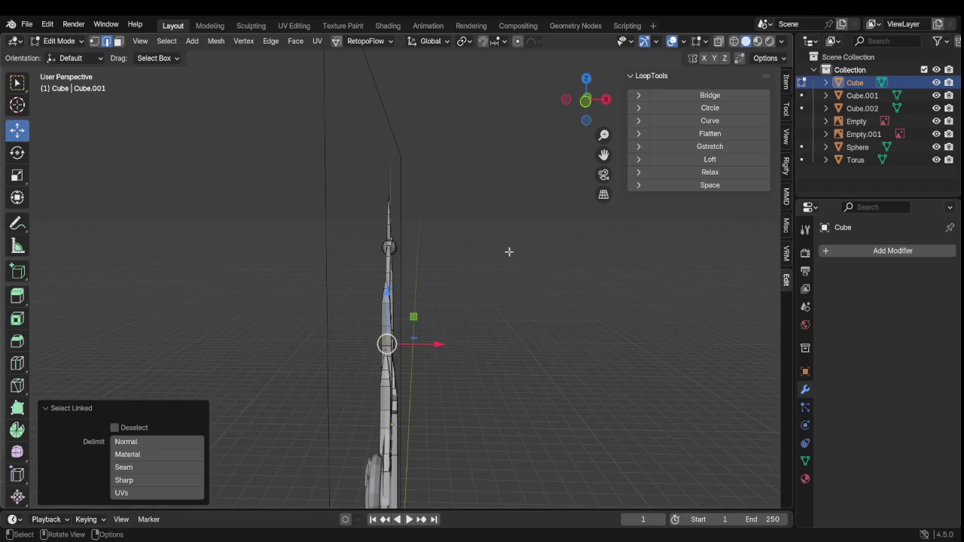
{"action": "left_click", "coordinate": [586, 100]}
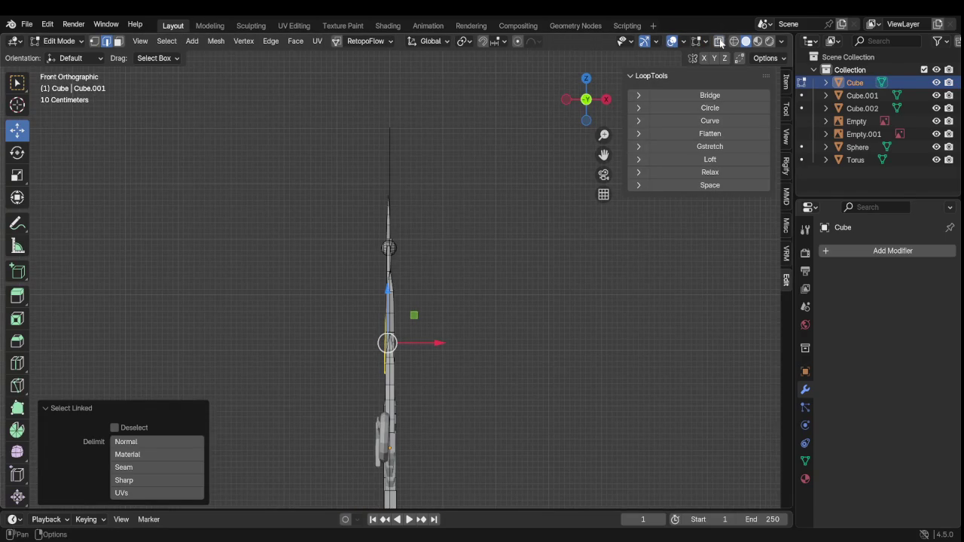
Shift the selected lower prong piece 0.021128 m sideways along X
{"action": "scroll", "coordinate": [472, 303], "scroll_direction": "up", "scroll_amount": 4}
{"action": "scroll", "coordinate": [464, 312], "scroll_direction": "up", "scroll_amount": 3}
{"action": "scroll", "coordinate": [432, 359], "scroll_direction": "down", "scroll_amount": 3, "text": "shift"}
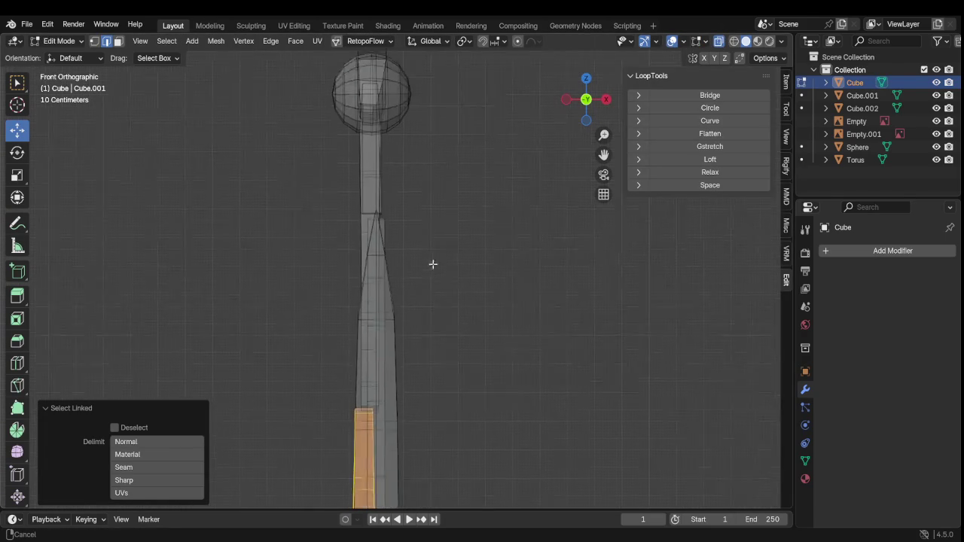
{"action": "scroll", "coordinate": [432, 265], "scroll_direction": "down", "scroll_amount": 3, "text": "shift"}
{"action": "scroll", "coordinate": [427, 392], "scroll_direction": "down", "scroll_amount": 1}
{"action": "scroll", "coordinate": [422, 402], "scroll_direction": "down", "scroll_amount": 1}
{"action": "left_click_drag", "start_coordinate": [422, 440], "coordinate": [425, 440]}
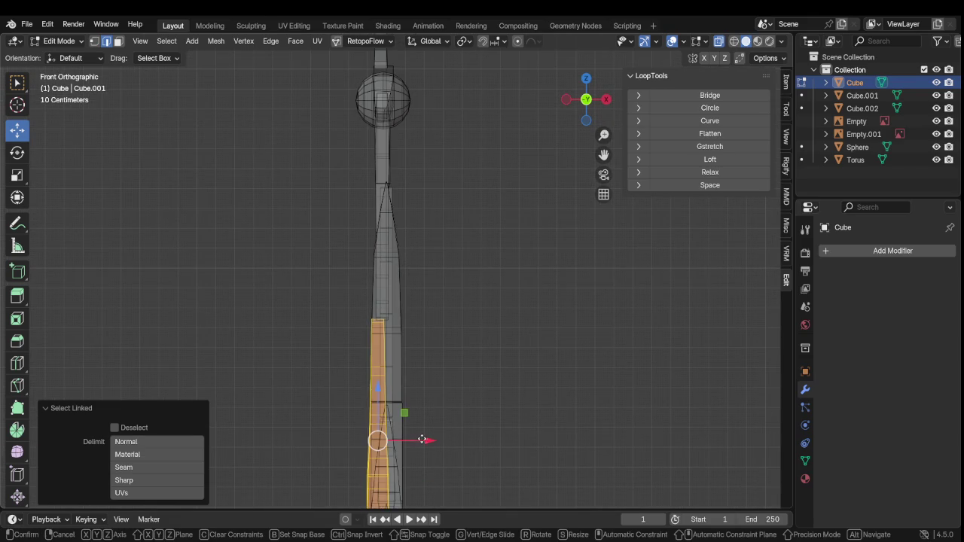
{"action": "left_click", "coordinate": [425, 439]}
{"action": "mouse_move", "coordinate": [426, 439]}
{"action": "middle_mouse_down"}
{"action": "mouse_move", "coordinate": [520, 451]}
{"action": "mouse_move", "coordinate": [524, 396]}
{"action": "middle_mouse_up"}
Turn off X-ray so the mesh shows solid, clear the selection and frame the whole staff
{"action": "scroll", "coordinate": [524, 393], "scroll_direction": "down", "scroll_amount": 2}
{"action": "scroll", "coordinate": [524, 391], "scroll_direction": "down", "scroll_amount": 2}
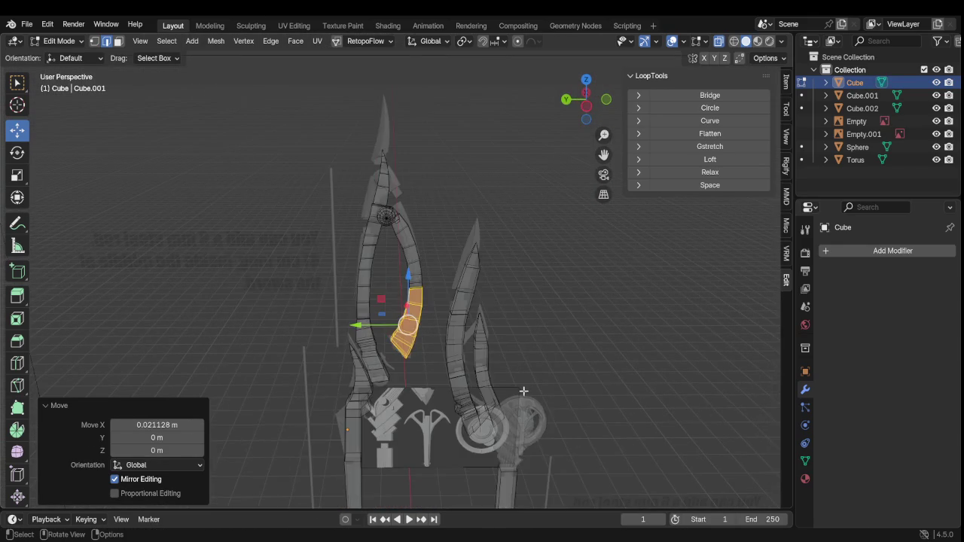
{"action": "scroll", "coordinate": [525, 369], "scroll_direction": "up", "scroll_amount": 2}
{"action": "scroll", "coordinate": [522, 351], "scroll_direction": "down", "scroll_amount": 1}
{"action": "scroll", "coordinate": [520, 351], "scroll_direction": "down", "scroll_amount": 2}
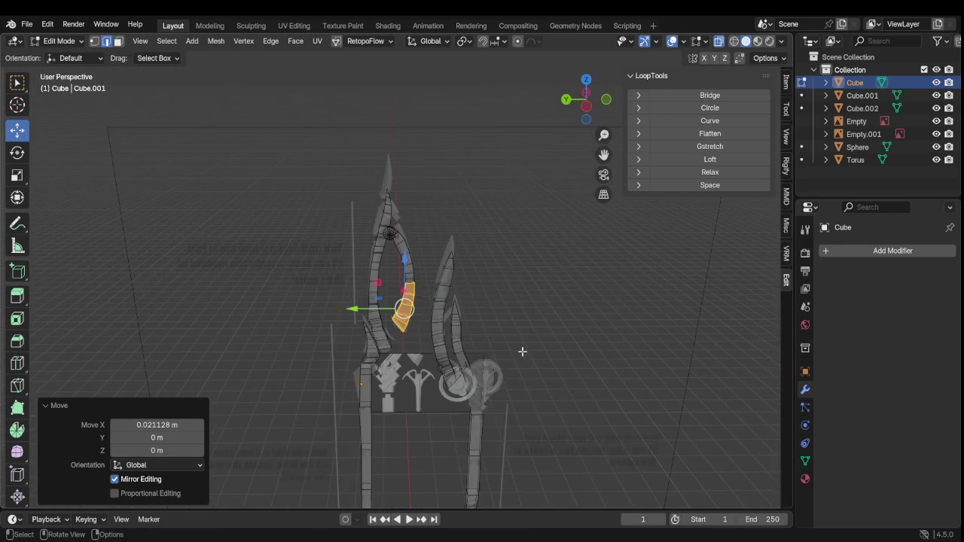
{"action": "scroll", "coordinate": [520, 351], "scroll_direction": "up", "scroll_amount": 4}
{"action": "key", "text": "alt+z"}
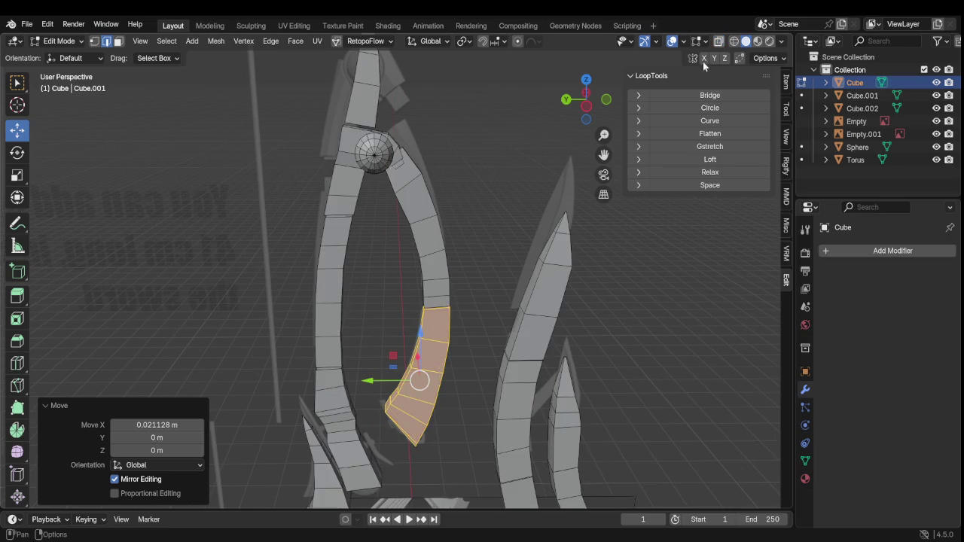
{"action": "scroll", "coordinate": [381, 264], "scroll_direction": "up", "scroll_amount": 1}
{"action": "scroll", "coordinate": [381, 264], "scroll_direction": "up", "scroll_amount": 1}
{"action": "left_click", "coordinate": [537, 181]}
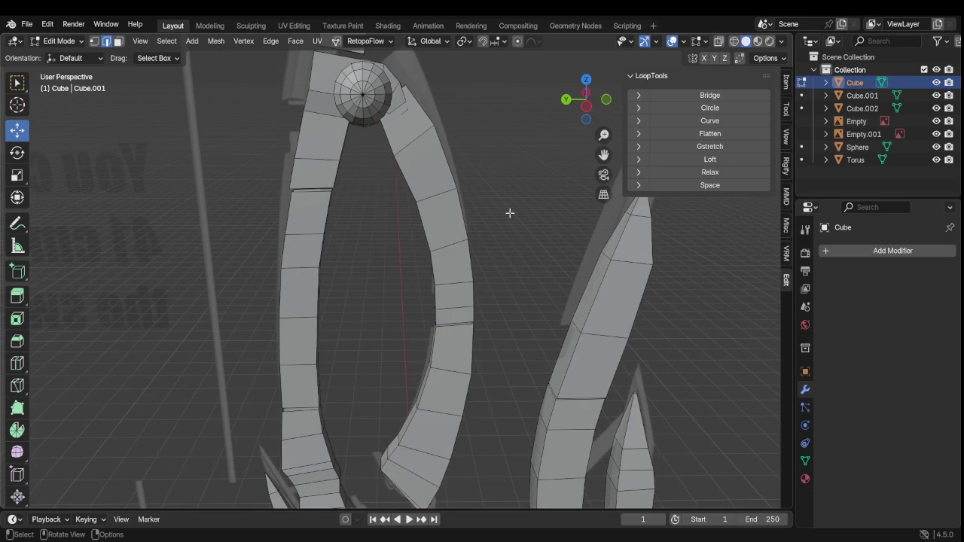
{"action": "mouse_move", "coordinate": [510, 213]}
{"action": "middle_mouse_down"}
{"action": "mouse_move", "coordinate": [455, 202]}
{"action": "mouse_move", "coordinate": [507, 194]}
{"action": "middle_mouse_up"}
{"action": "key", "text": "Home"}
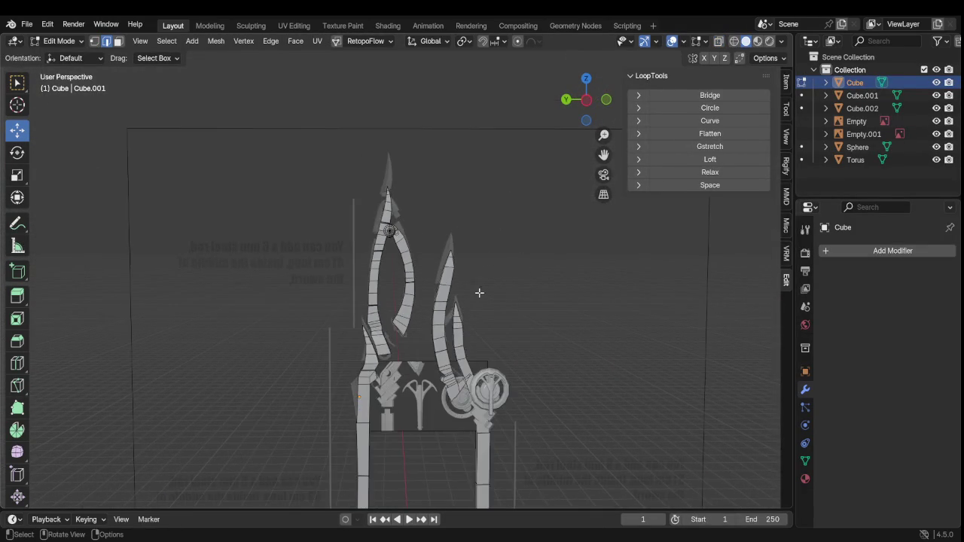
{"action": "mouse_move", "coordinate": [479, 292]}
{"action": "middle_mouse_down"}
{"action": "mouse_move", "coordinate": [8, 307]}
{"action": "mouse_move", "coordinate": [2, 295]}
{"action": "middle_mouse_up"}
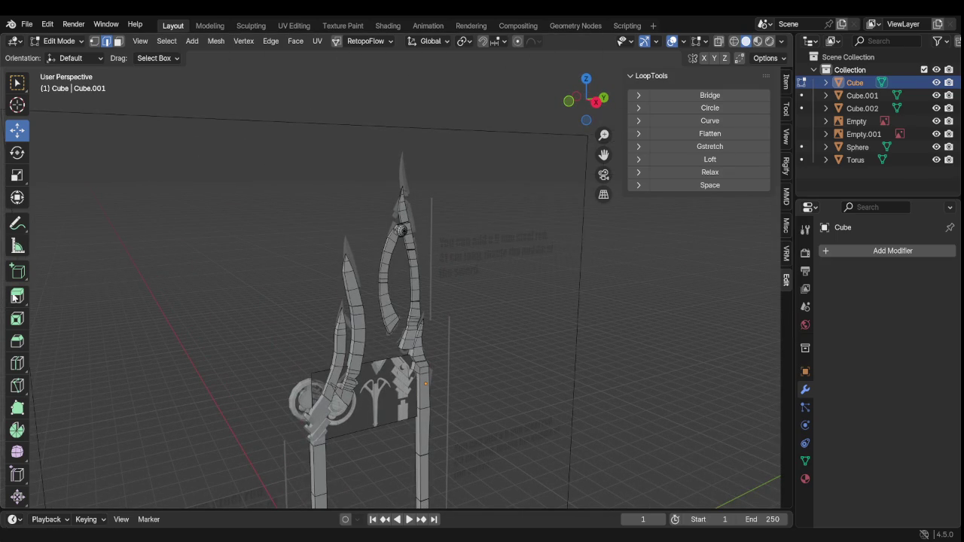
{"action": "scroll", "coordinate": [330, 301], "scroll_direction": "up", "scroll_amount": 2}
{"action": "middle_click_drag", "start_coordinate": [330, 301], "coordinate": [319, 300]}
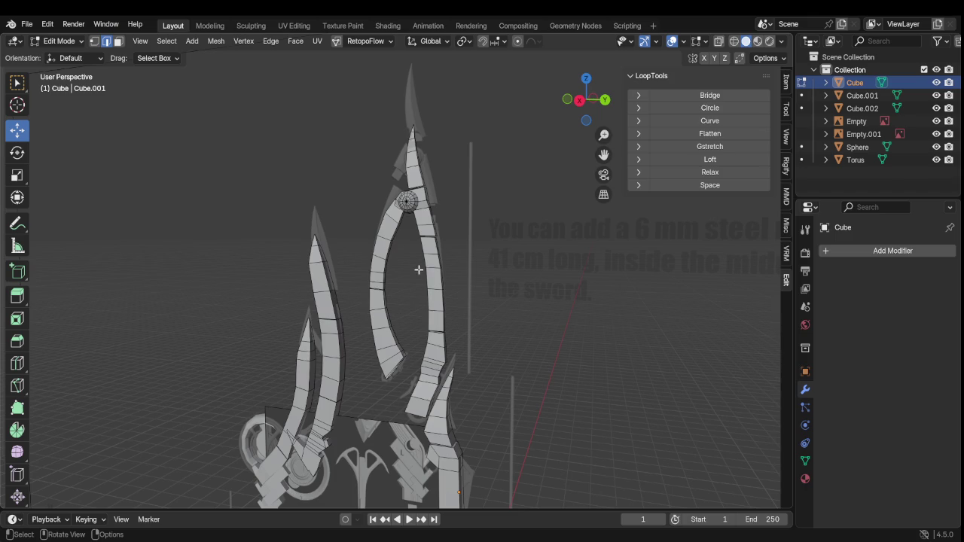
{"action": "middle_click_drag", "start_coordinate": [419, 266], "coordinate": [442, 241]}
{"action": "scroll", "coordinate": [453, 213], "scroll_direction": "down", "scroll_amount": 3}
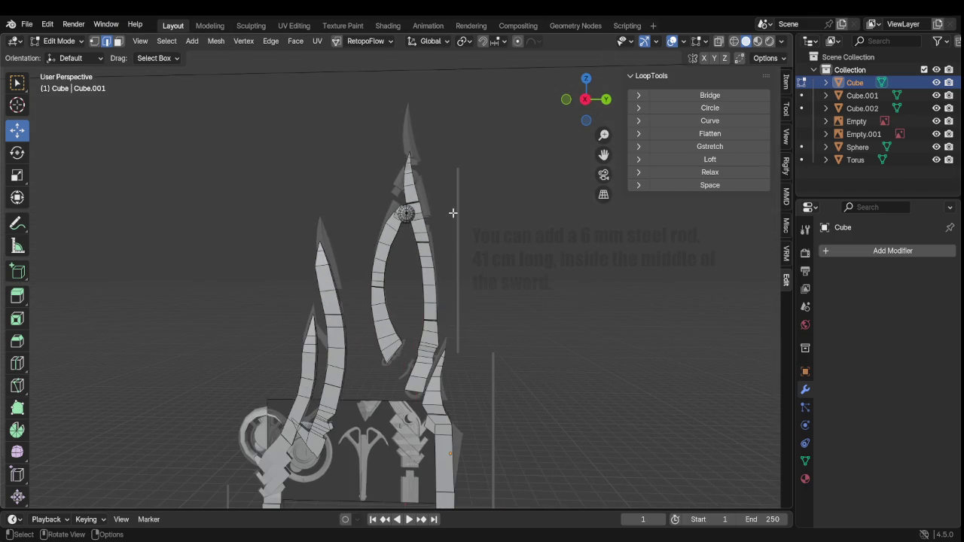
{"action": "scroll", "coordinate": [442, 230], "scroll_direction": "up", "scroll_amount": 3}
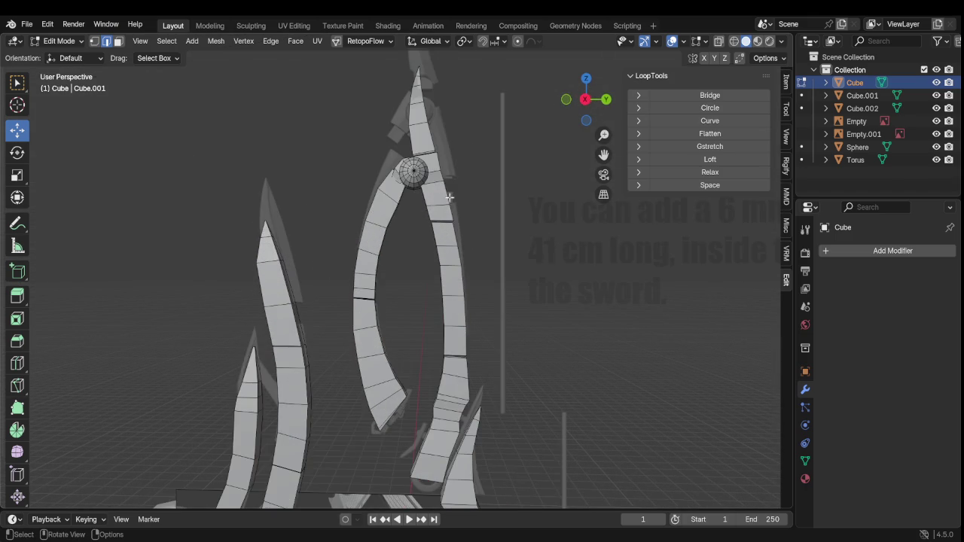
{"action": "middle_click_drag", "start_coordinate": [450, 199], "coordinate": [440, 297]}
{"action": "scroll", "coordinate": [440, 297], "scroll_direction": "up", "scroll_amount": 3}
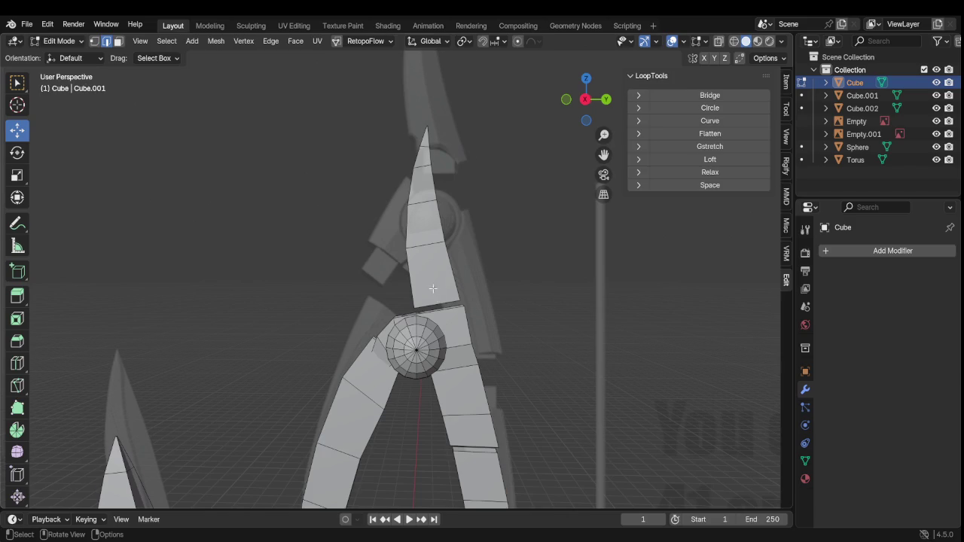
Select the linked tip piece above the sphere and raise it 0.15458 m on Z
{"action": "key", "text": "Tab"}
{"action": "key", "text": "Tab"}
{"action": "left_click", "coordinate": [452, 246]}
{"action": "key", "text": "ctrl+l"}
{"action": "key", "text": "g"}
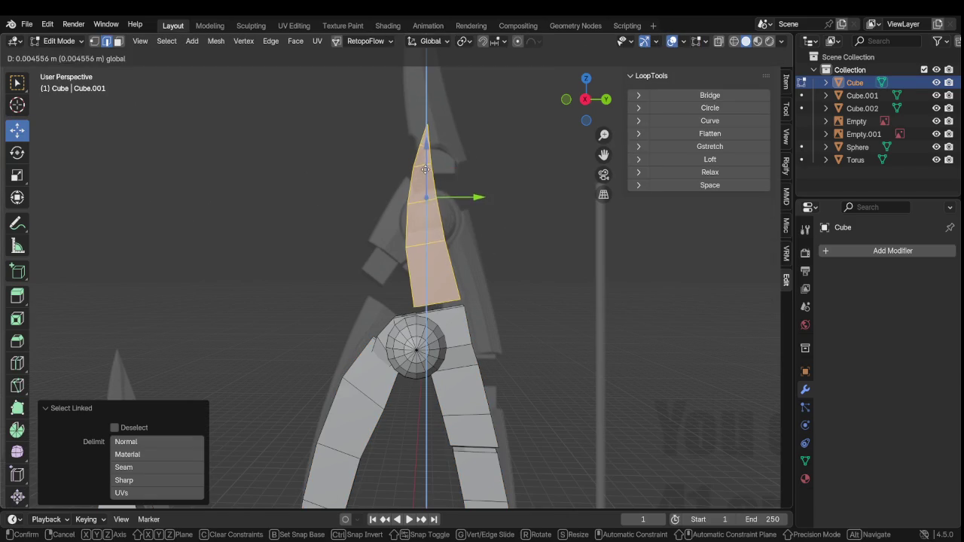
{"action": "left_click", "coordinate": [426, 135]}
{"action": "mouse_move", "coordinate": [425, 136]}
{"action": "middle_mouse_down"}
{"action": "mouse_move", "coordinate": [444, 335]}
{"action": "mouse_move", "coordinate": [429, 324]}
{"action": "middle_mouse_up"}
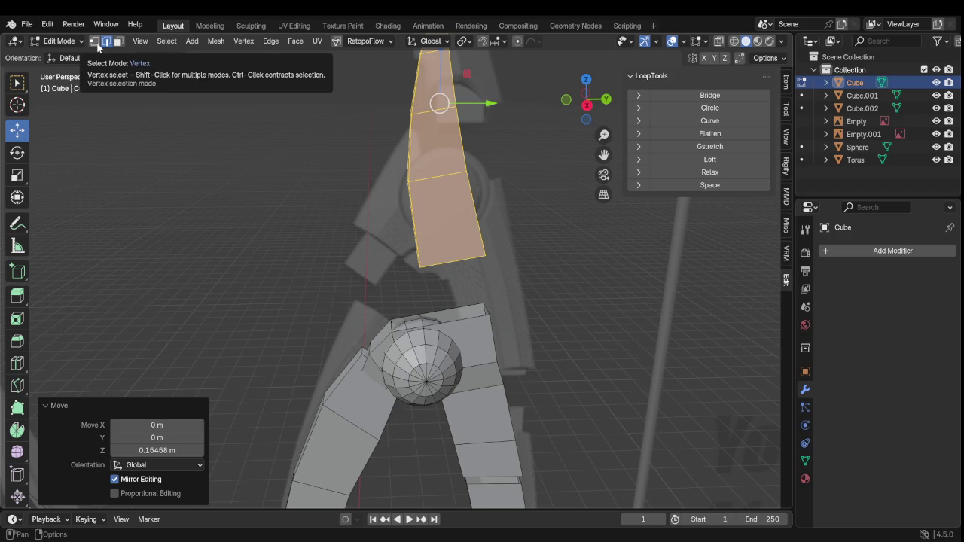
Raise the fork's top corner vertex 0.12436 m on Z to meet the tip piece
{"action": "mouse_move", "coordinate": [263, 211]}
{"action": "middle_mouse_down"}
{"action": "mouse_move", "coordinate": [355, 206]}
{"action": "mouse_move", "coordinate": [263, 192]}
{"action": "mouse_move", "coordinate": [329, 258]}
{"action": "middle_mouse_up"}
{"action": "scroll", "coordinate": [400, 330], "scroll_direction": "up", "scroll_amount": 3}
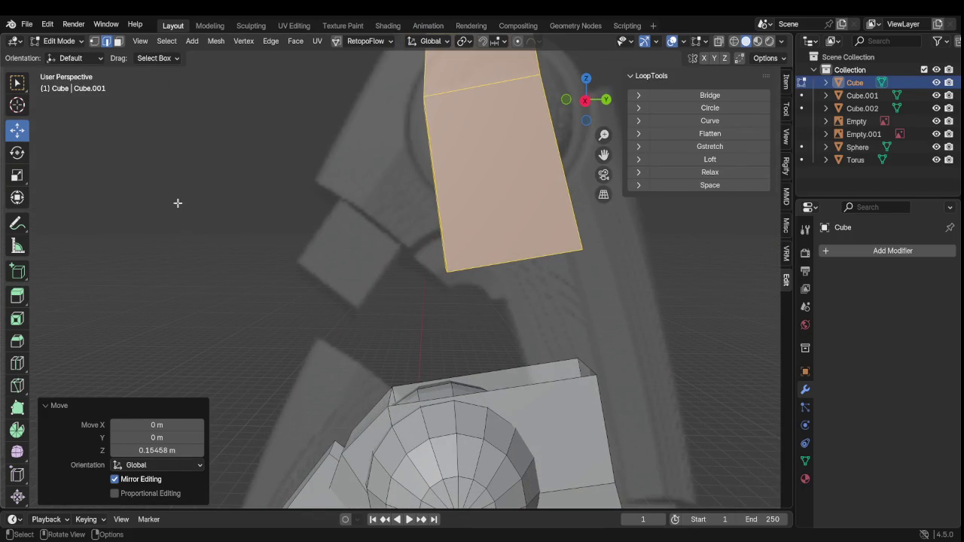
{"action": "left_click", "coordinate": [391, 386]}
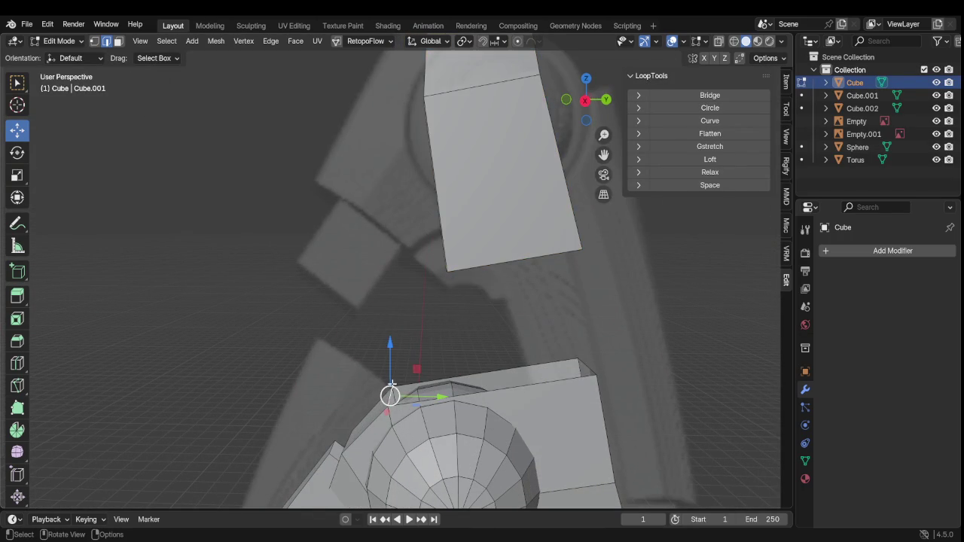
{"action": "left_click_drag", "start_coordinate": [390, 355], "coordinate": [413, 288]}
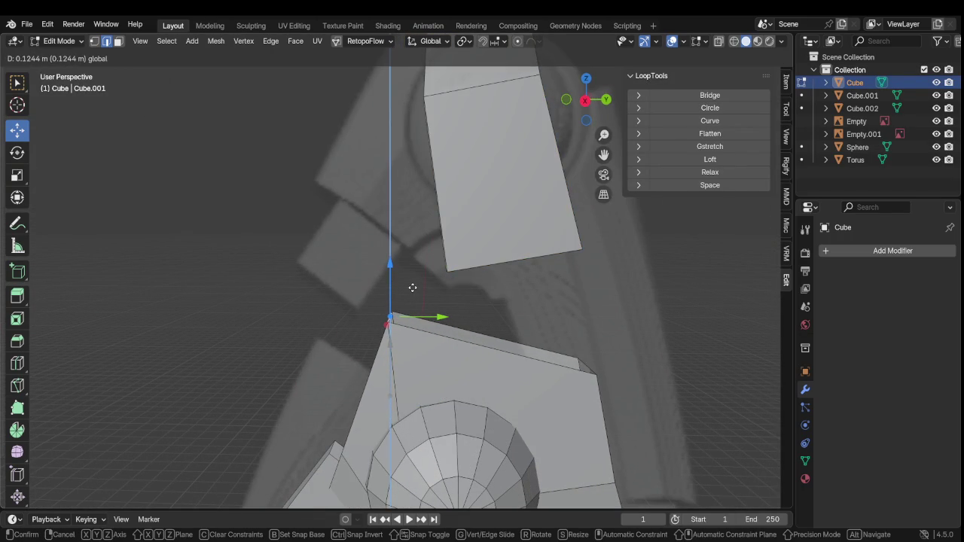
{"action": "mouse_move", "coordinate": [511, 313]}
{"action": "middle_mouse_down"}
{"action": "mouse_move", "coordinate": [512, 337]}
{"action": "mouse_move", "coordinate": [529, 312]}
{"action": "mouse_move", "coordinate": [183, 133]}
{"action": "middle_mouse_up"}
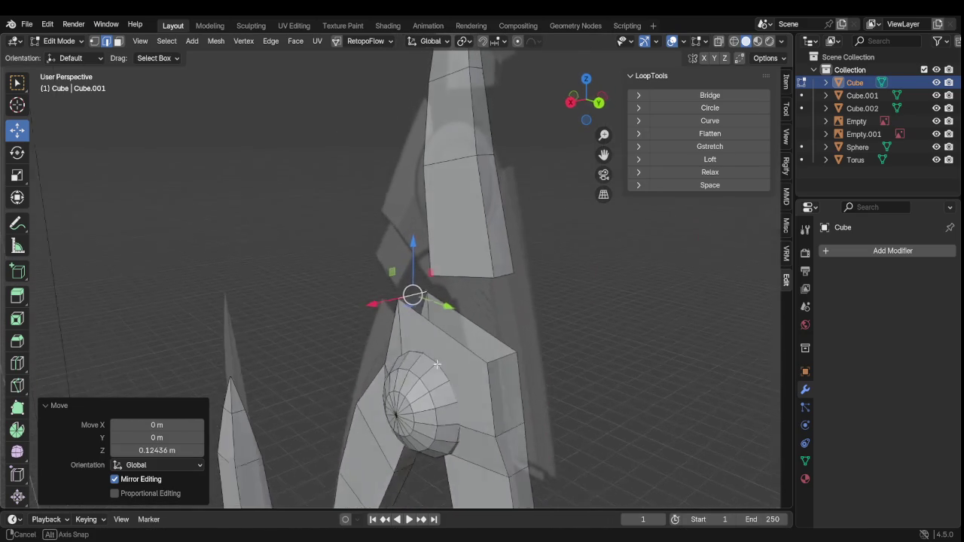
In vertex select mode, pick the fork's top-edge and outer corner vertices and lower the corner slightly
{"action": "left_click", "coordinate": [94, 40]}
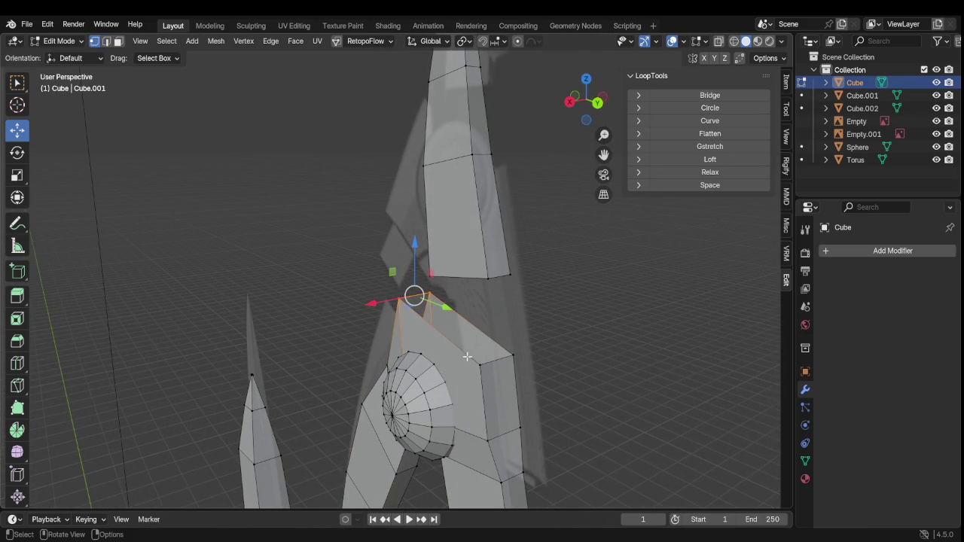
{"action": "left_click", "coordinate": [493, 367]}
{"action": "key", "text": "shift"}
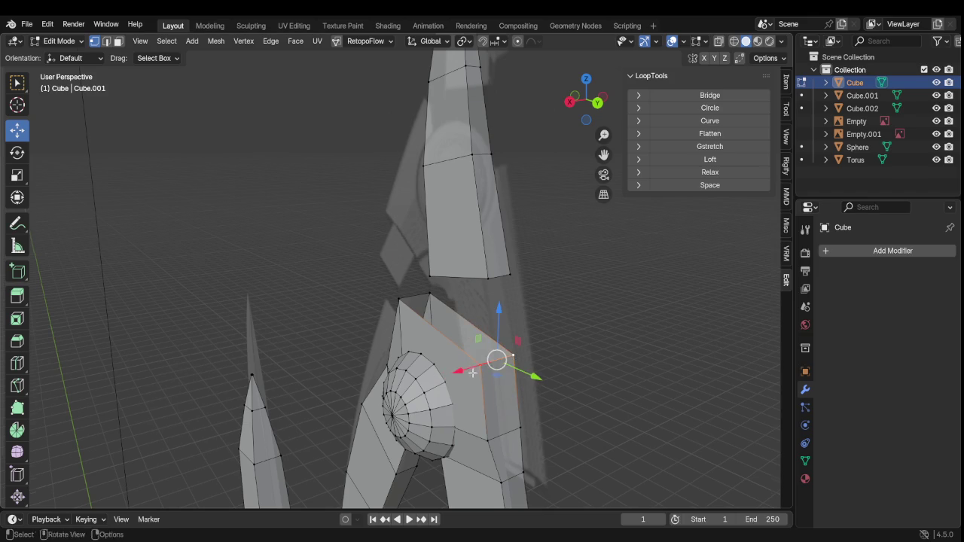
{"action": "mouse_move", "coordinate": [516, 356]}
{"action": "middle_mouse_down"}
{"action": "mouse_move", "coordinate": [525, 310]}
{"action": "mouse_move", "coordinate": [523, 346]}
{"action": "mouse_move", "coordinate": [500, 363]}
{"action": "middle_mouse_up"}
{"action": "key", "text": "b"}
{"action": "left_click", "coordinate": [500, 363]}
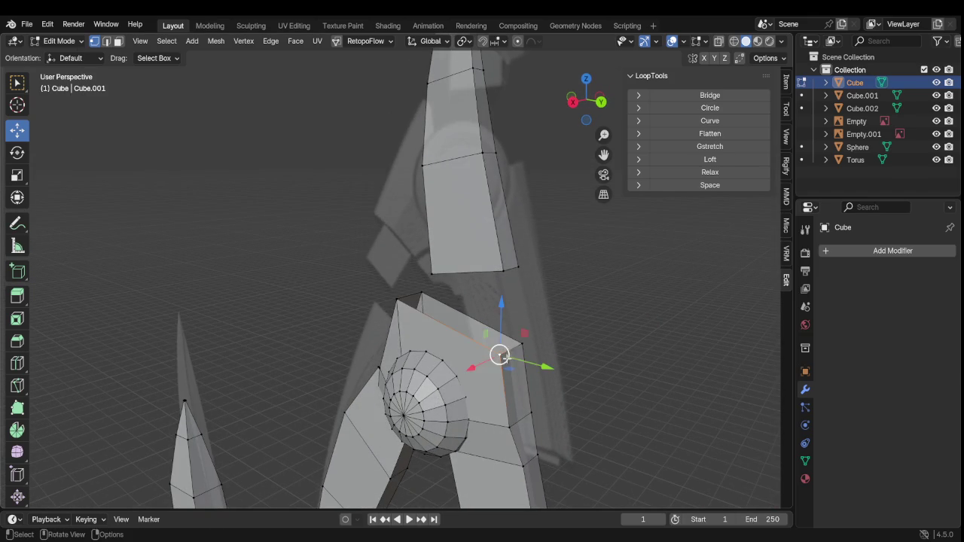
{"action": "left_click_drag", "start_coordinate": [511, 343], "coordinate": [513, 348]}
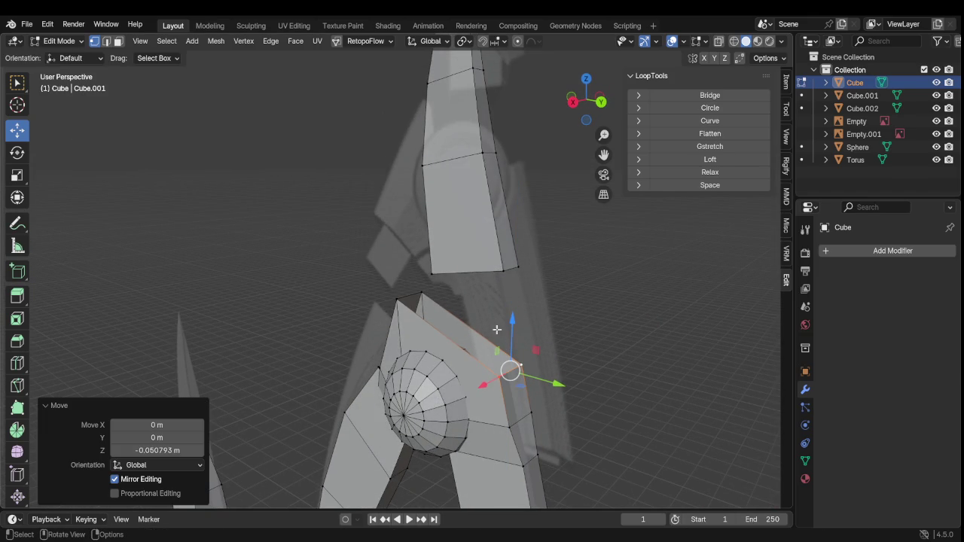
{"action": "key", "text": "Tab"}
{"action": "key", "text": "Tab"}
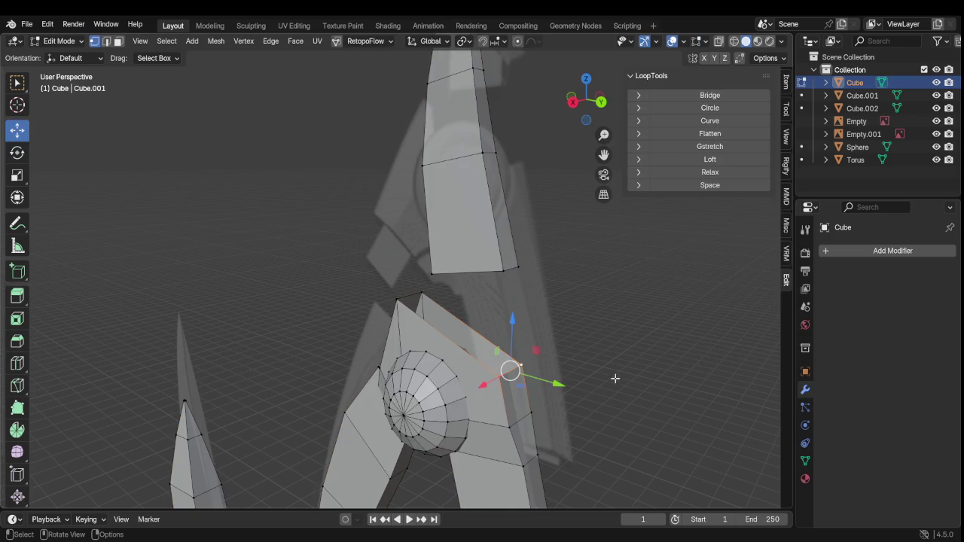
Back in mesh editing, select the whole connected tip piece above the sphere joint
{"action": "left_click", "coordinate": [635, 387]}
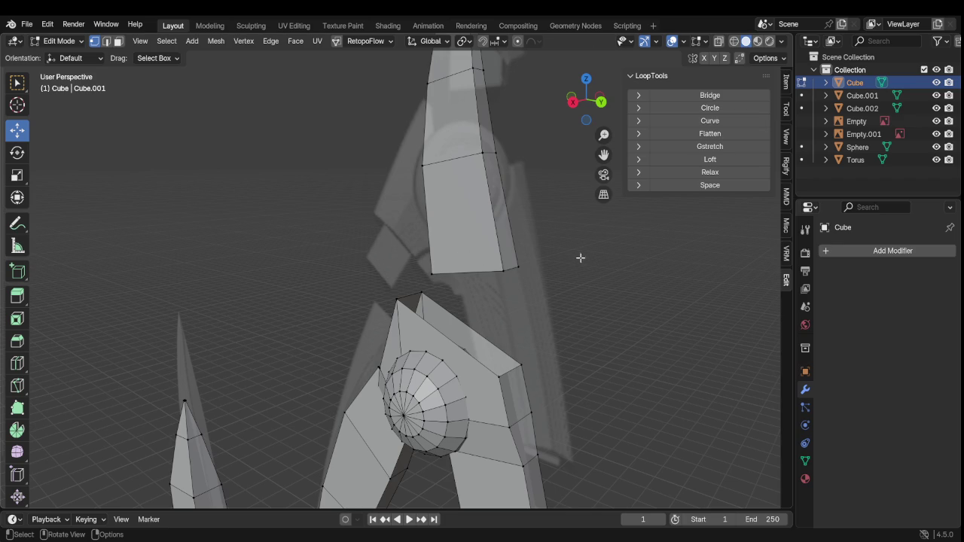
{"action": "middle_click_drag", "start_coordinate": [580, 258], "coordinate": [515, 252]}
{"action": "key", "text": "l"}
{"action": "middle_click_drag", "start_coordinate": [448, 258], "coordinate": [527, 189]}
From a side view, lower the tip piece about 0.2 m along Z onto the prong joint
{"action": "left_click", "coordinate": [585, 99]}
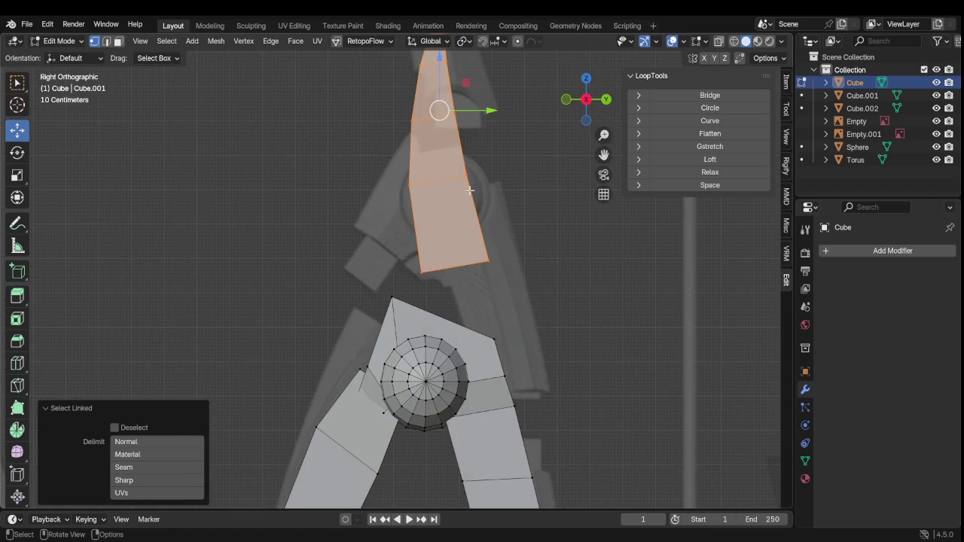
{"action": "key", "text": "g"}
{"action": "key", "text": "z"}
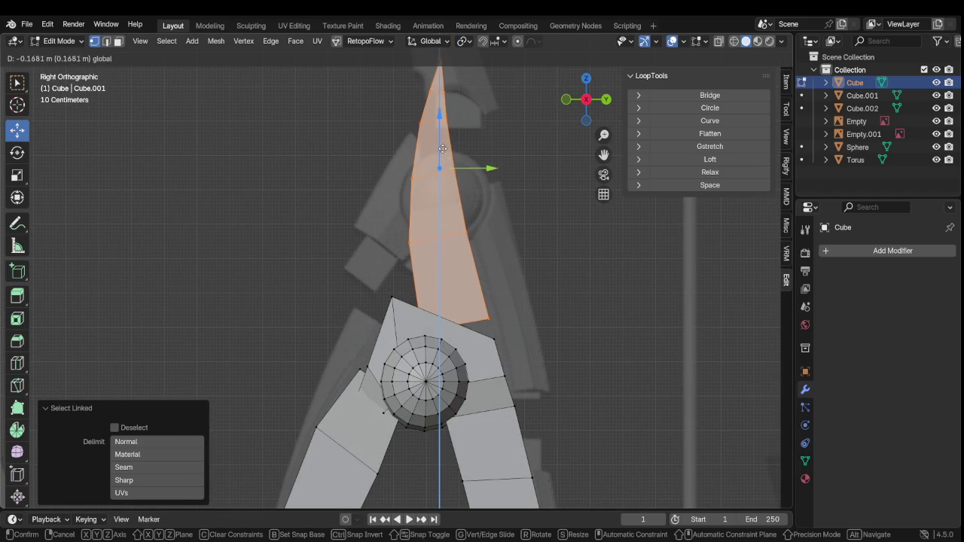
{"action": "left_click", "coordinate": [442, 148]}
{"action": "middle_click_drag", "start_coordinate": [518, 334], "coordinate": [523, 259]}
Shift the tip piece -0.011915 m along Y to tighten the fork joint
{"action": "key", "text": "g"}
{"action": "key", "text": "y"}
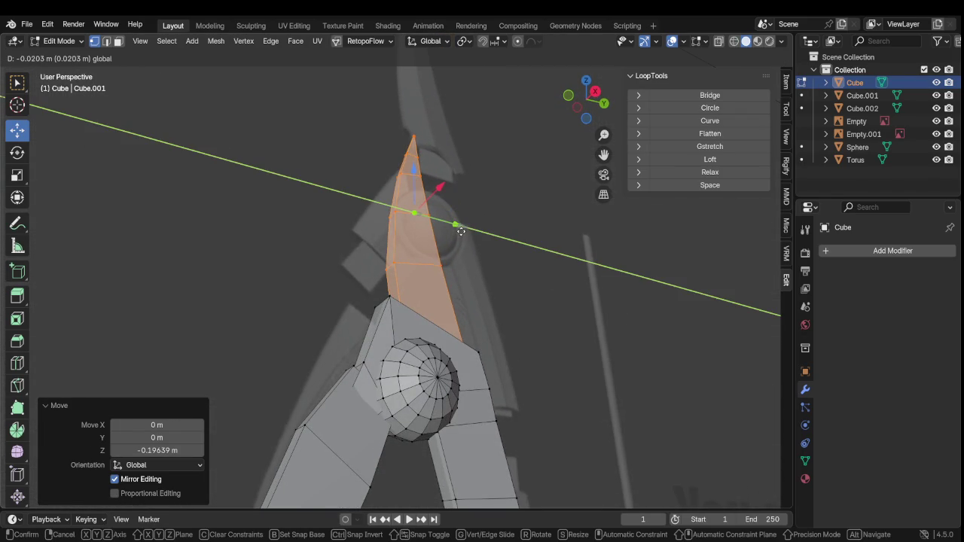
{"action": "left_click", "coordinate": [467, 258]}
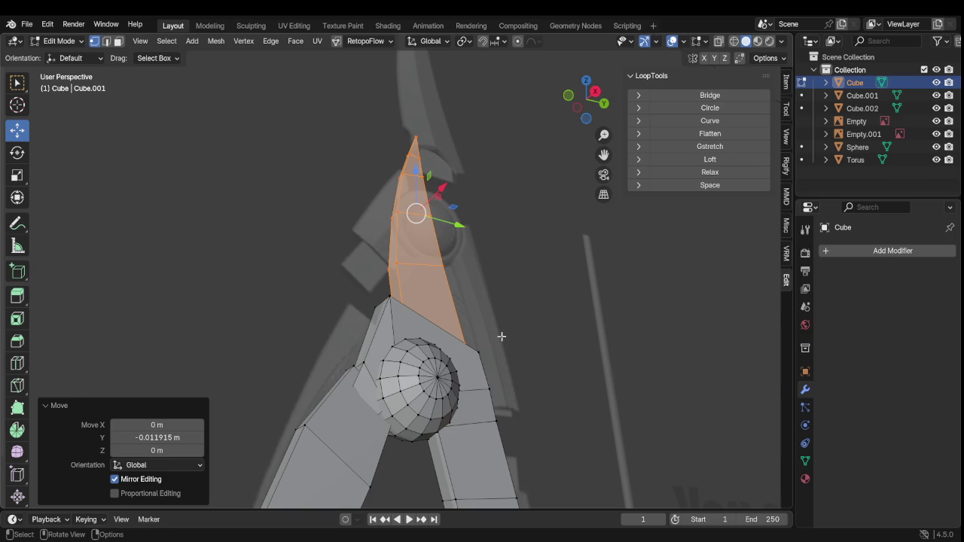
{"action": "scroll", "coordinate": [523, 344], "scroll_direction": "down", "scroll_amount": 5}
{"action": "mouse_move", "coordinate": [521, 355]}
{"action": "middle_mouse_down"}
{"action": "mouse_move", "coordinate": [483, 327]}
{"action": "mouse_move", "coordinate": [470, 369]}
{"action": "mouse_move", "coordinate": [462, 340]}
{"action": "mouse_move", "coordinate": [403, 332]}
{"action": "mouse_move", "coordinate": [579, 331]}
{"action": "middle_mouse_up"}
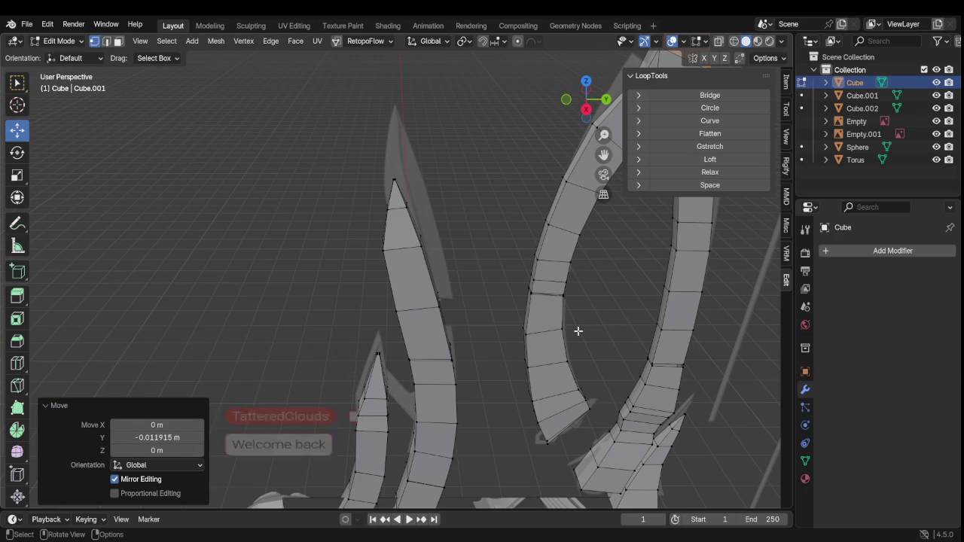
{"action": "scroll", "coordinate": [581, 331], "scroll_direction": "down", "scroll_amount": 2}
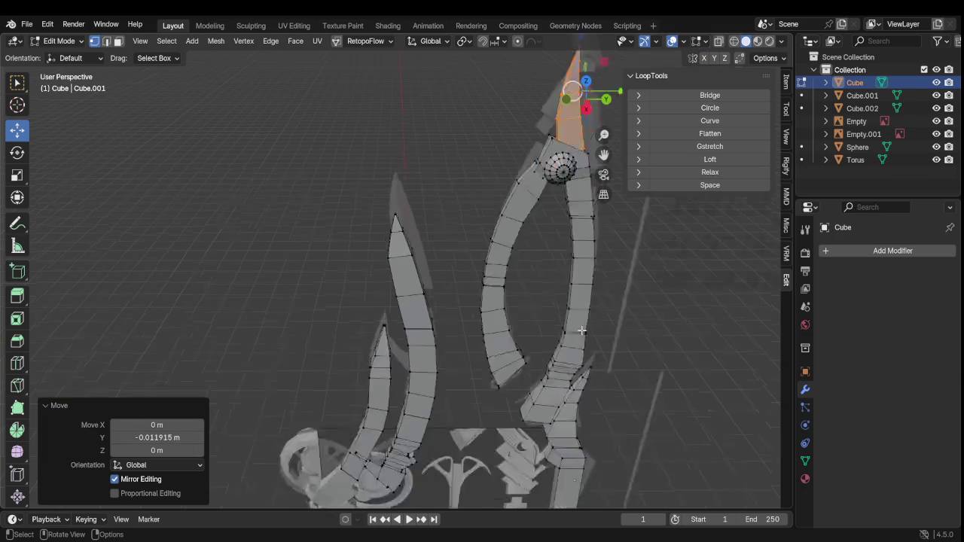
{"action": "scroll", "coordinate": [581, 331], "scroll_direction": "down", "scroll_amount": 3}
{"action": "scroll", "coordinate": [525, 340], "scroll_direction": "up", "scroll_amount": 3}
{"action": "scroll", "coordinate": [526, 340], "scroll_direction": "up", "scroll_amount": 2}
{"action": "middle_click_drag", "start_coordinate": [526, 339], "coordinate": [524, 330]}
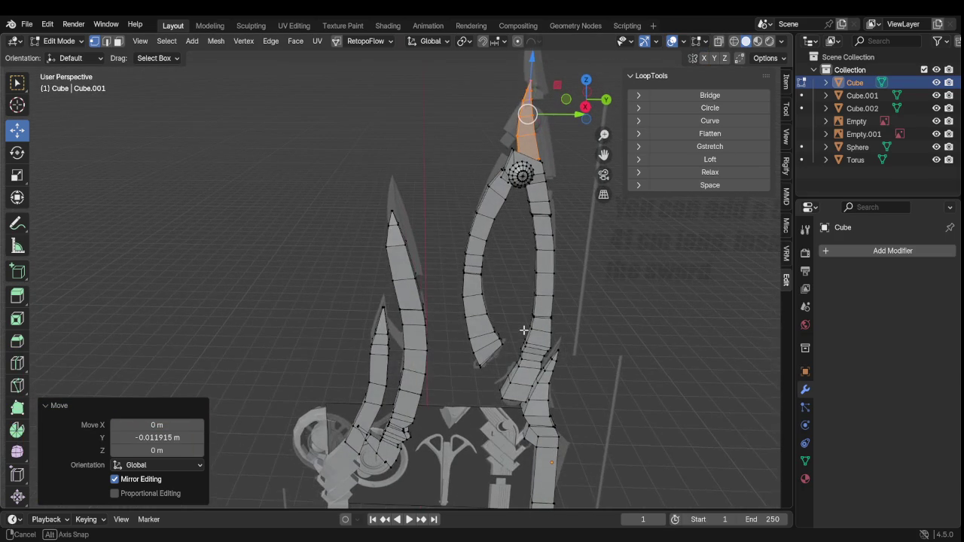
{"action": "scroll", "coordinate": [525, 330], "scroll_direction": "down", "scroll_amount": 3}
{"action": "scroll", "coordinate": [498, 269], "scroll_direction": "up", "scroll_amount": 2}
{"action": "middle_click_drag", "start_coordinate": [565, 183], "coordinate": [442, 287], "text": "shift"}
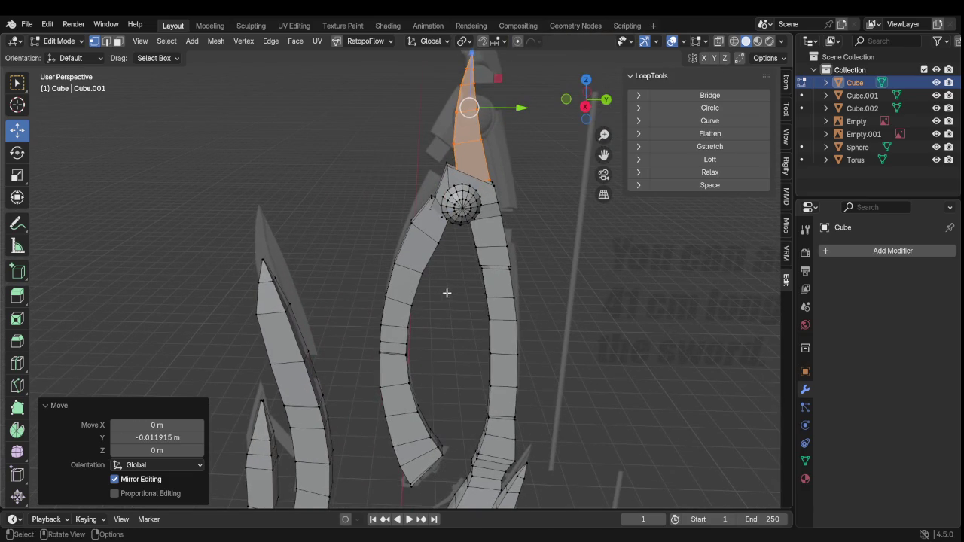
{"action": "scroll", "coordinate": [482, 263], "scroll_direction": "up", "scroll_amount": 3}
{"action": "scroll", "coordinate": [486, 262], "scroll_direction": "down", "scroll_amount": 4}
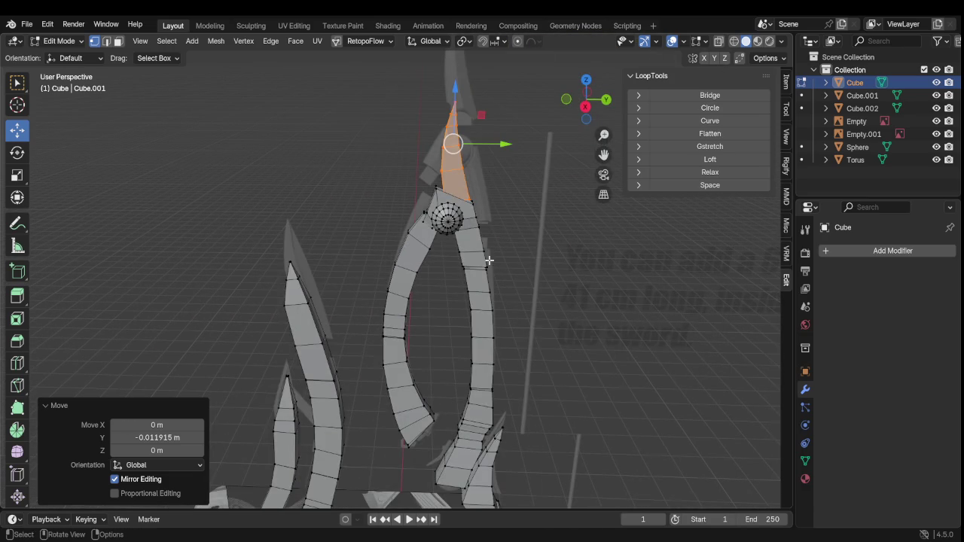
{"action": "mouse_move", "coordinate": [495, 254]}
{"action": "middle_mouse_down", "text": "ctrl"}
{"action": "mouse_move", "coordinate": [451, 283]}
{"action": "mouse_move", "coordinate": [507, 302]}
{"action": "mouse_move", "coordinate": [549, 299]}
{"action": "middle_mouse_up", "text": "ctrl"}
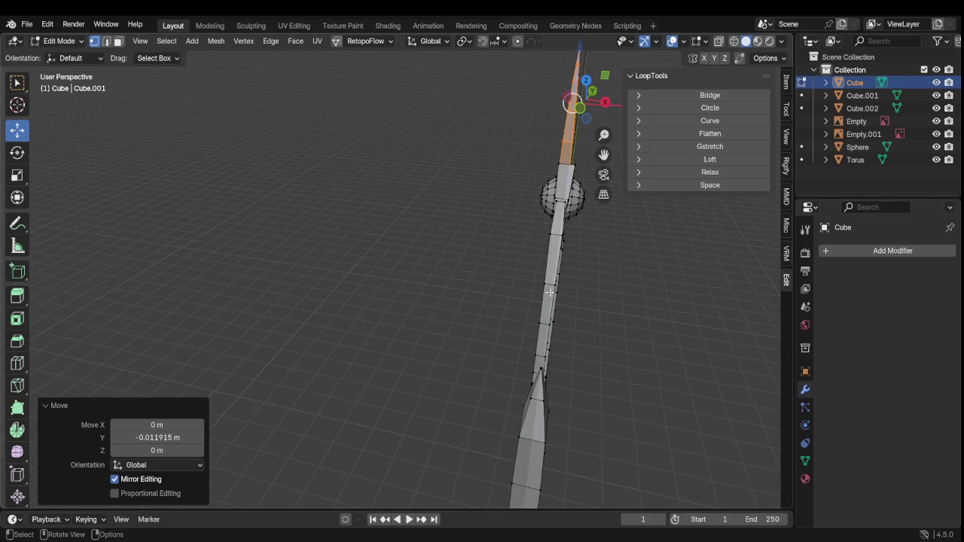
{"action": "mouse_move", "coordinate": [564, 261]}
{"action": "middle_mouse_down"}
{"action": "mouse_move", "coordinate": [587, 239]}
{"action": "mouse_move", "coordinate": [578, 260]}
{"action": "mouse_move", "coordinate": [429, 320]}
{"action": "mouse_move", "coordinate": [323, 324]}
{"action": "mouse_move", "coordinate": [354, 308]}
{"action": "middle_mouse_up"}
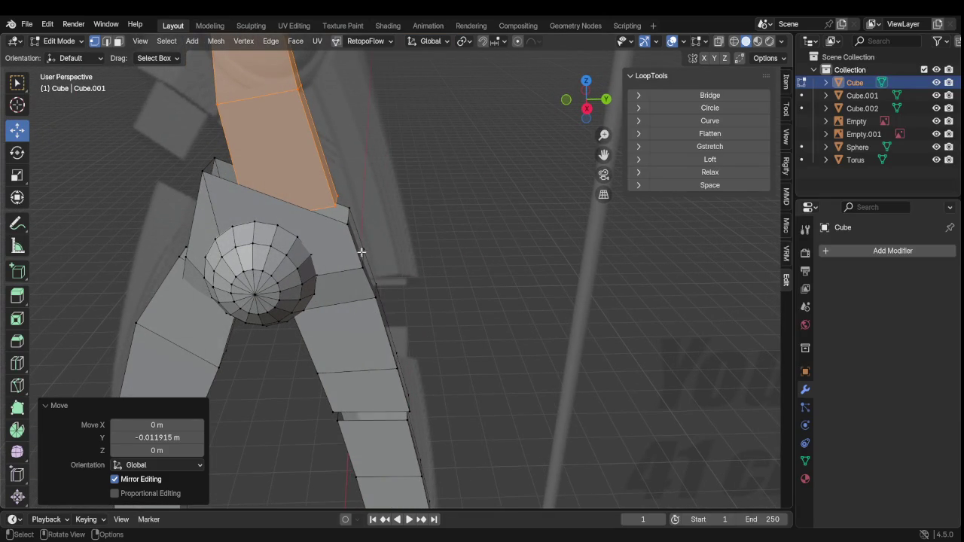
Raise the corner vertex beside the sphere joint by 0.038823 m along Z
{"action": "left_click", "coordinate": [349, 212]}
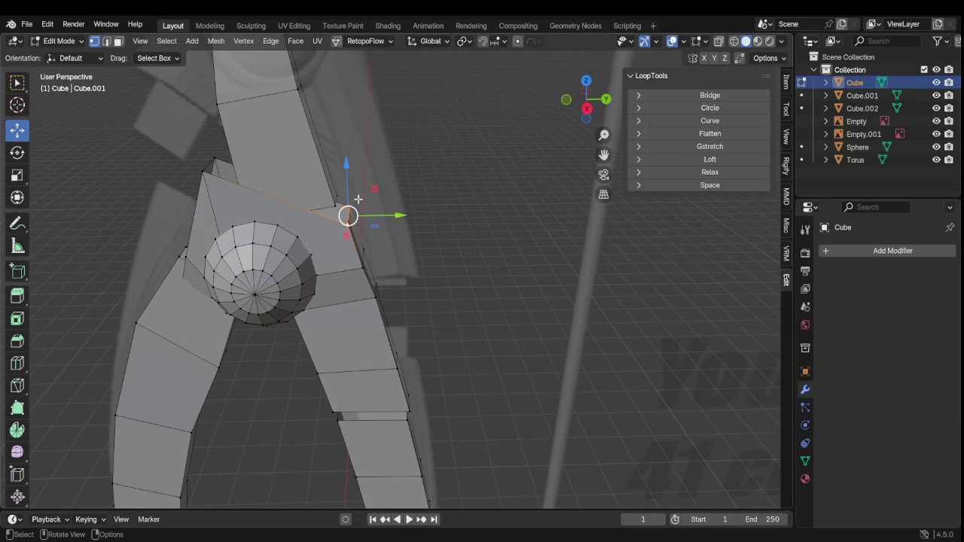
{"action": "left_click_drag", "start_coordinate": [351, 185], "coordinate": [351, 163]}
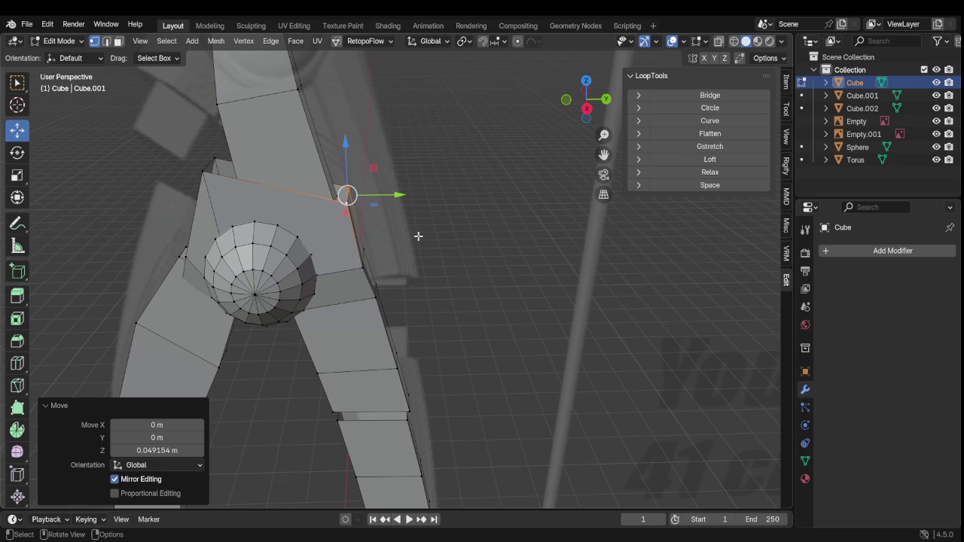
{"action": "mouse_move", "coordinate": [347, 242]}
{"action": "middle_mouse_down"}
{"action": "mouse_move", "coordinate": [385, 200]}
{"action": "mouse_move", "coordinate": [402, 216]}
{"action": "mouse_move", "coordinate": [354, 261]}
{"action": "mouse_move", "coordinate": [393, 229]}
{"action": "mouse_move", "coordinate": [351, 195]}
{"action": "middle_mouse_up"}
{"action": "key", "text": "g"}
{"action": "left_click", "coordinate": [396, 199]}
{"action": "scroll", "coordinate": [396, 200], "scroll_direction": "up", "scroll_amount": 3}
{"action": "key", "text": "g"}
{"action": "key", "text": "z"}
{"action": "left_click", "coordinate": [373, 181]}
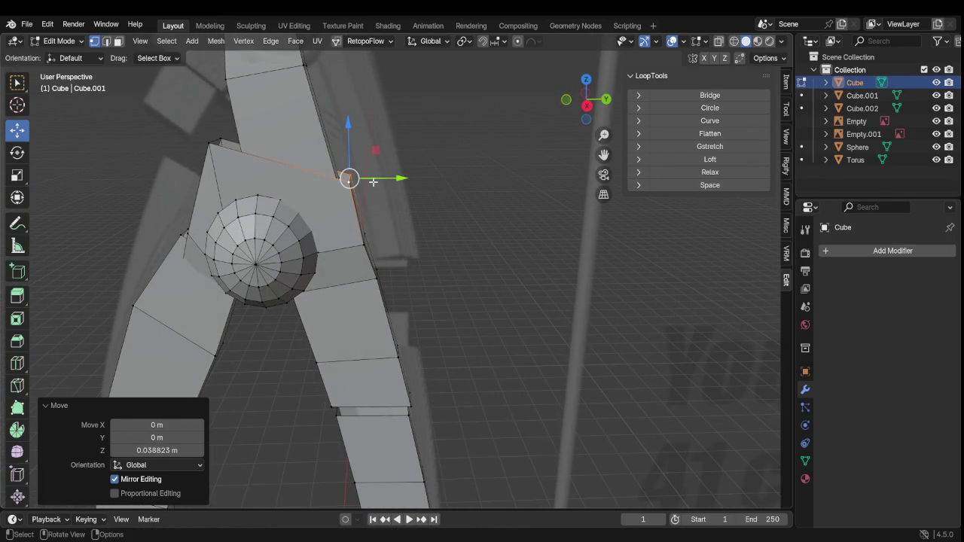
{"action": "scroll", "coordinate": [369, 217], "scroll_direction": "down", "scroll_amount": 3}
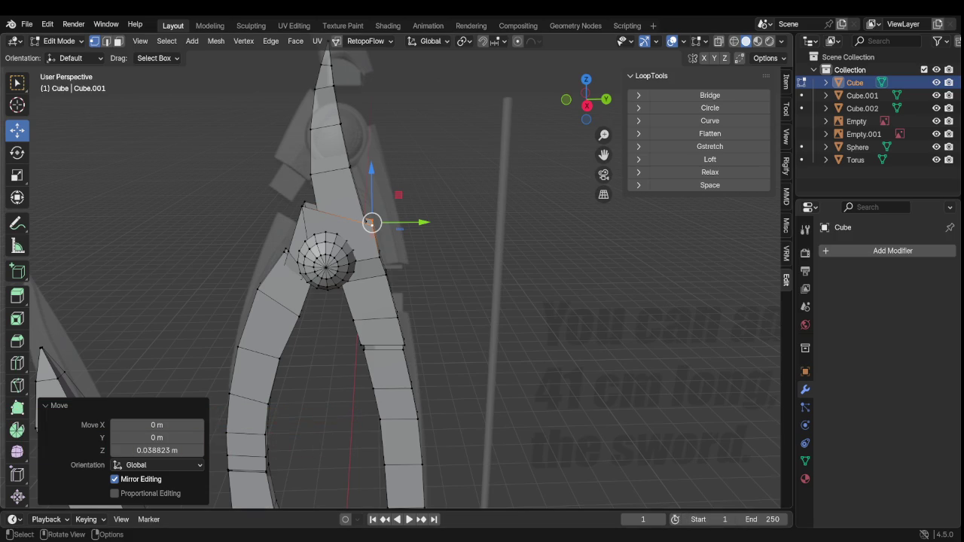
Pan, zoom and orbit around the trident prongs to inspect the adjusted joint
{"action": "scroll", "coordinate": [543, 392], "scroll_direction": "down", "scroll_amount": 1}
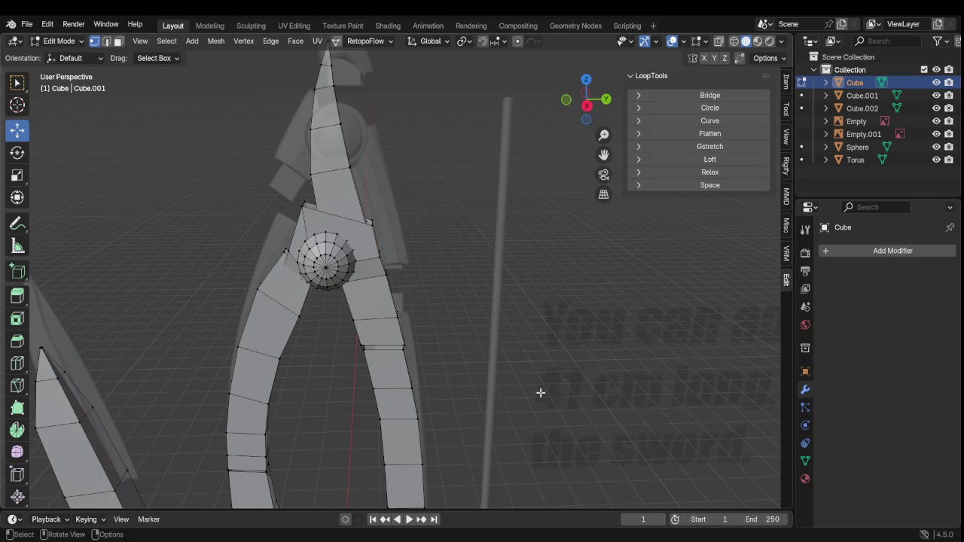
{"action": "scroll", "coordinate": [543, 391], "scroll_direction": "down", "scroll_amount": 2}
{"action": "scroll", "coordinate": [515, 385], "scroll_direction": "down", "scroll_amount": 3}
{"action": "scroll", "coordinate": [425, 387], "scroll_direction": "up", "scroll_amount": 4}
{"action": "mouse_move", "coordinate": [397, 399]}
{"action": "middle_mouse_down", "text": "shift"}
{"action": "mouse_move", "coordinate": [437, 330]}
{"action": "mouse_move", "coordinate": [434, 349]}
{"action": "middle_mouse_up", "text": "shift"}
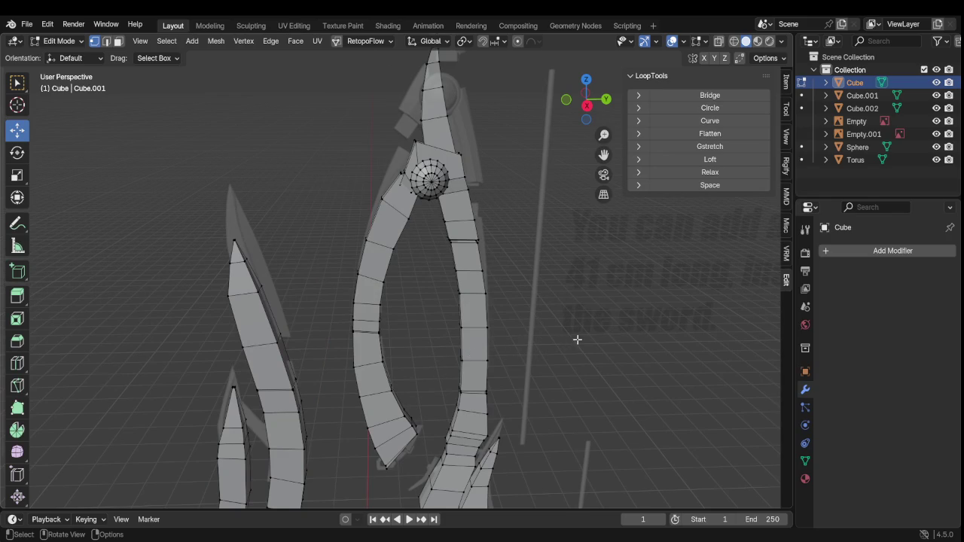
{"action": "scroll", "coordinate": [578, 340], "scroll_direction": "down", "scroll_amount": 2}
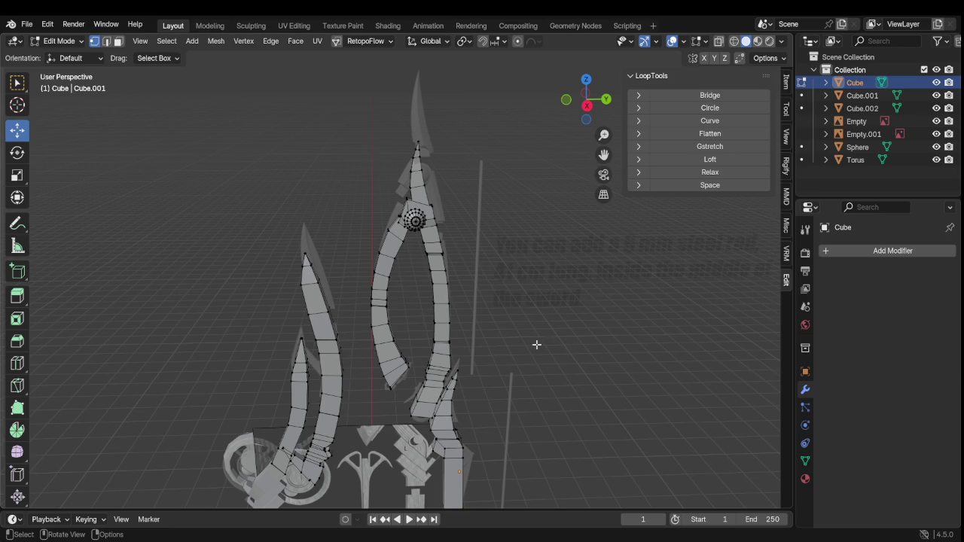
{"action": "scroll", "coordinate": [526, 337], "scroll_direction": "down", "scroll_amount": 2}
{"action": "scroll", "coordinate": [517, 338], "scroll_direction": "up", "scroll_amount": 3}
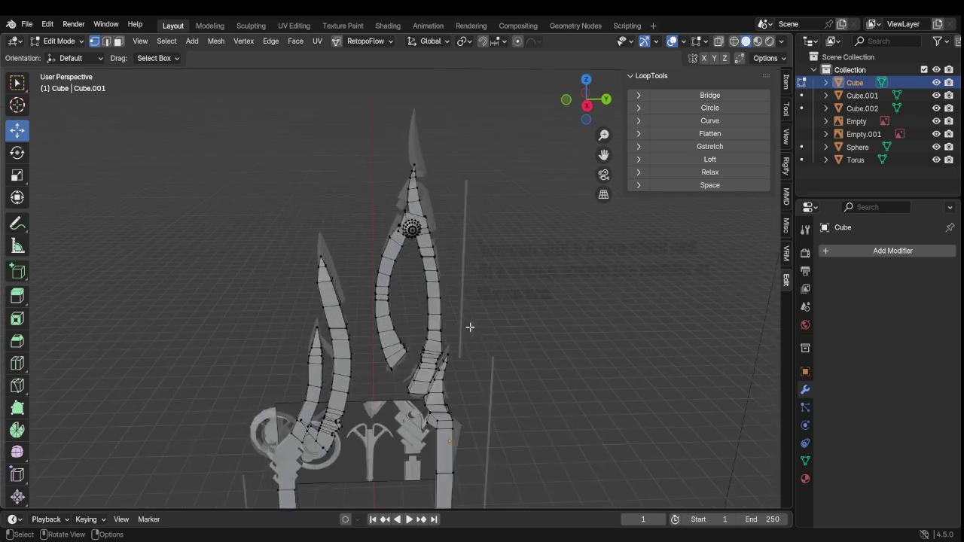
{"action": "scroll", "coordinate": [469, 325], "scroll_direction": "up", "scroll_amount": 4}
{"action": "mouse_move", "coordinate": [500, 321]}
{"action": "middle_mouse_down"}
{"action": "mouse_move", "coordinate": [347, 323]}
{"action": "mouse_move", "coordinate": [508, 327]}
{"action": "mouse_move", "coordinate": [473, 190]}
{"action": "middle_mouse_up"}
{"action": "scroll", "coordinate": [508, 327], "scroll_direction": "down", "scroll_amount": 4}
{"action": "scroll", "coordinate": [491, 331], "scroll_direction": "up", "scroll_amount": 2}
{"action": "scroll", "coordinate": [491, 332], "scroll_direction": "up", "scroll_amount": 4}
{"action": "scroll", "coordinate": [460, 260], "scroll_direction": "up", "scroll_amount": 2}
{"action": "mouse_move", "coordinate": [460, 260]}
{"action": "middle_mouse_down"}
{"action": "mouse_move", "coordinate": [343, 257]}
{"action": "mouse_move", "coordinate": [381, 277]}
{"action": "middle_mouse_up"}
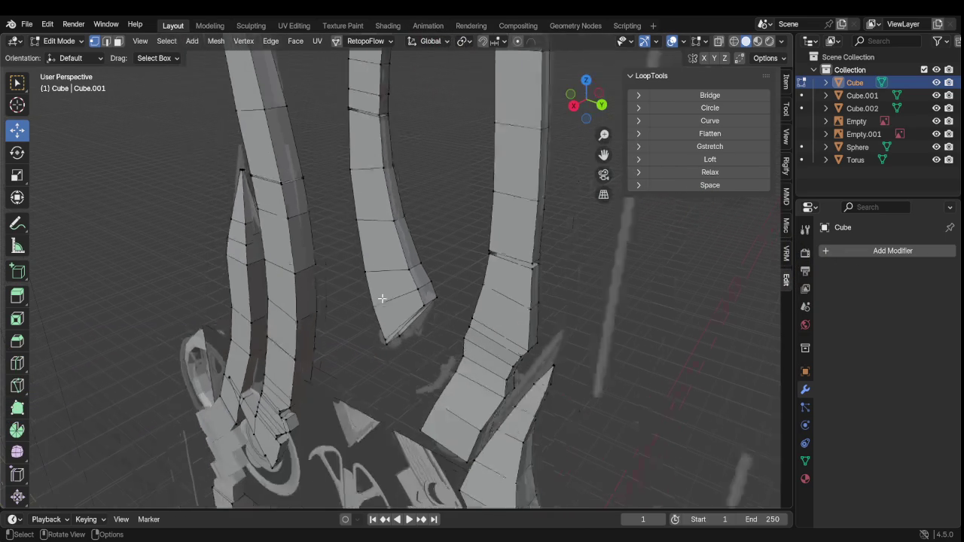
Zoom and orbit around the prongs to inspect the edited mesh
{"action": "scroll", "coordinate": [382, 298], "scroll_direction": "down", "scroll_amount": 4}
{"action": "scroll", "coordinate": [422, 251], "scroll_direction": "up", "scroll_amount": 3}
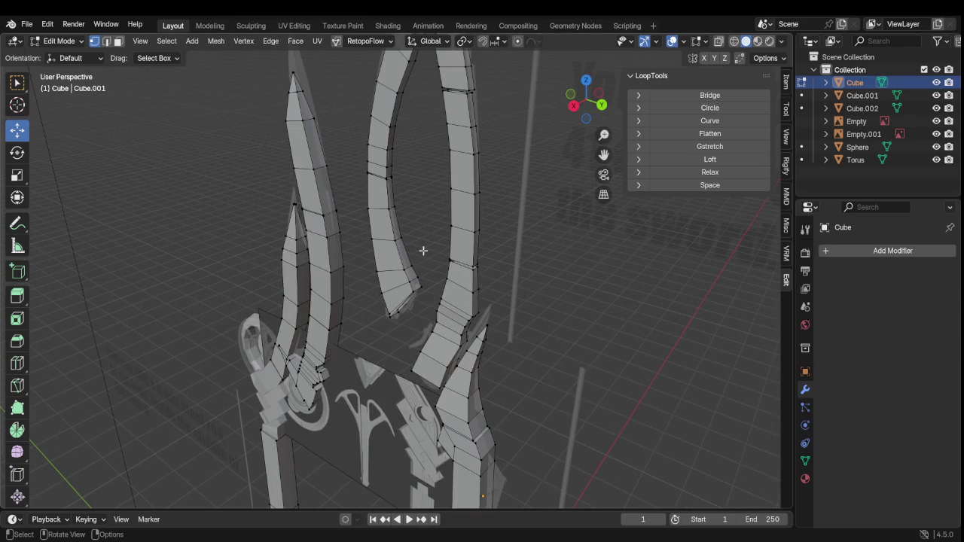
{"action": "scroll", "coordinate": [430, 230], "scroll_direction": "down", "scroll_amount": 3}
{"action": "scroll", "coordinate": [433, 211], "scroll_direction": "up", "scroll_amount": 3}
{"action": "scroll", "coordinate": [434, 209], "scroll_direction": "up", "scroll_amount": 4}
{"action": "mouse_move", "coordinate": [418, 279]}
{"action": "middle_mouse_down"}
{"action": "mouse_move", "coordinate": [486, 202]}
{"action": "mouse_move", "coordinate": [482, 226]}
{"action": "middle_mouse_up"}
{"action": "scroll", "coordinate": [482, 226], "scroll_direction": "down", "scroll_amount": 2}
{"action": "scroll", "coordinate": [475, 248], "scroll_direction": "down", "scroll_amount": 2}
{"action": "scroll", "coordinate": [468, 288], "scroll_direction": "up", "scroll_amount": 3}
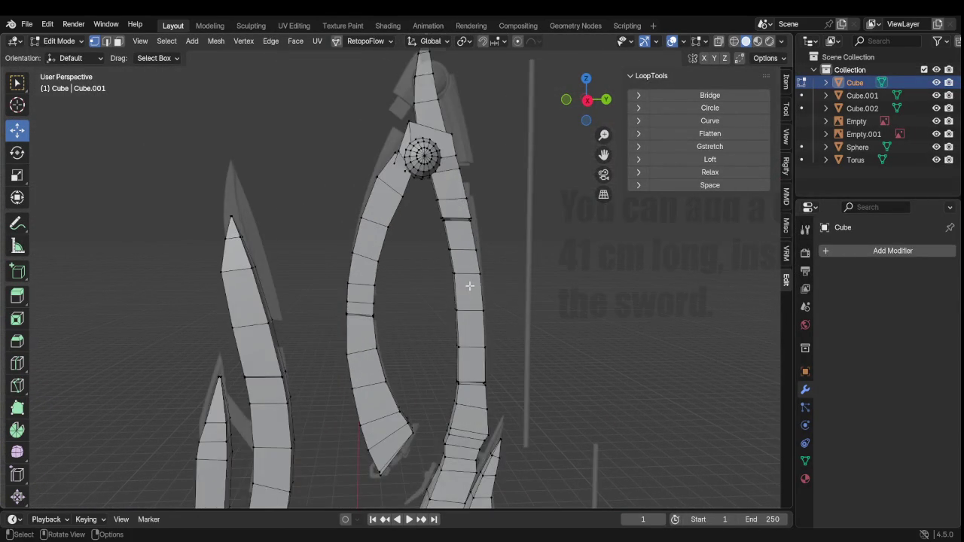
{"action": "scroll", "coordinate": [407, 259], "scroll_direction": "up", "scroll_amount": 1}
{"action": "scroll", "coordinate": [400, 294], "scroll_direction": "up", "scroll_amount": 2}
{"action": "scroll", "coordinate": [402, 302], "scroll_direction": "up", "scroll_amount": 1}
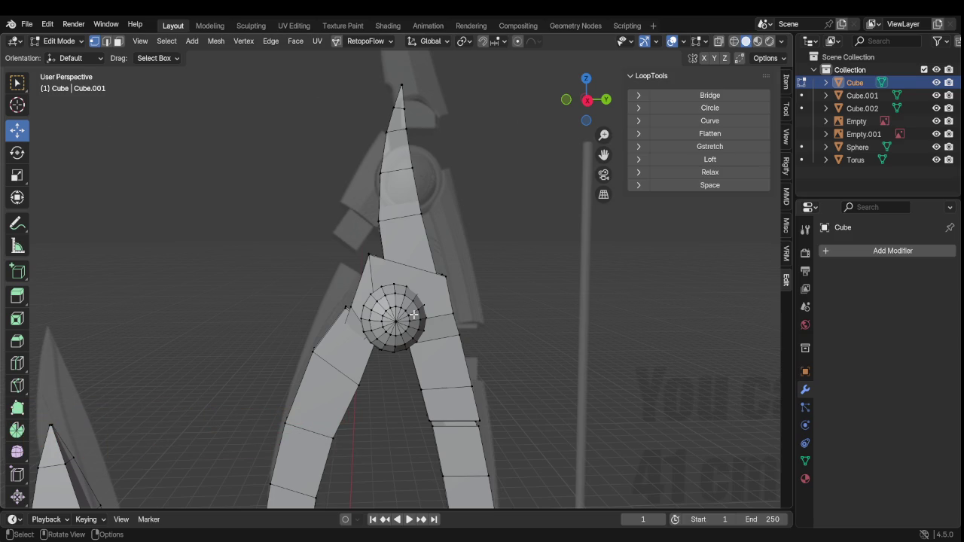
Orbit closer to the blades and return to Object Mode
{"action": "scroll", "coordinate": [445, 242], "scroll_direction": "down", "scroll_amount": 3}
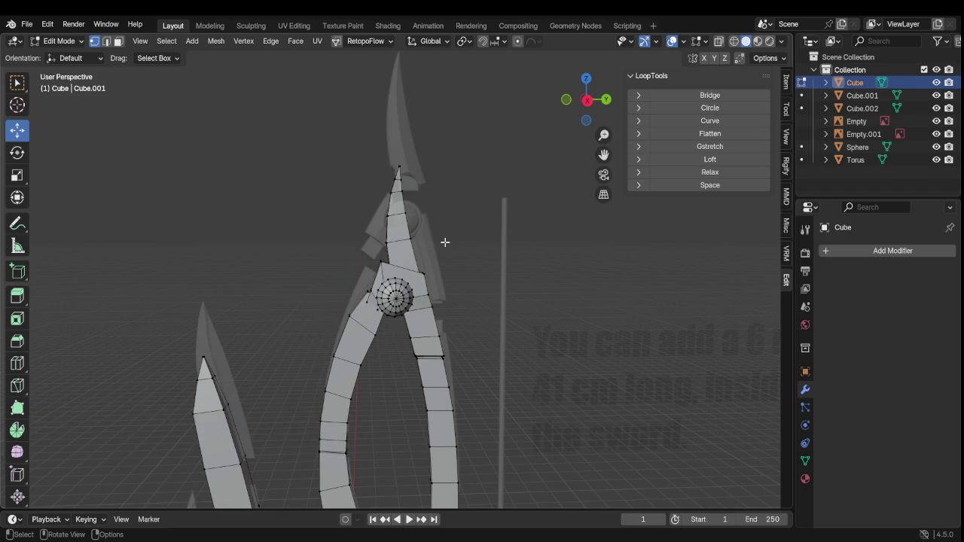
{"action": "scroll", "coordinate": [411, 290], "scroll_direction": "down", "scroll_amount": 4}
{"action": "scroll", "coordinate": [411, 341], "scroll_direction": "up", "scroll_amount": 3}
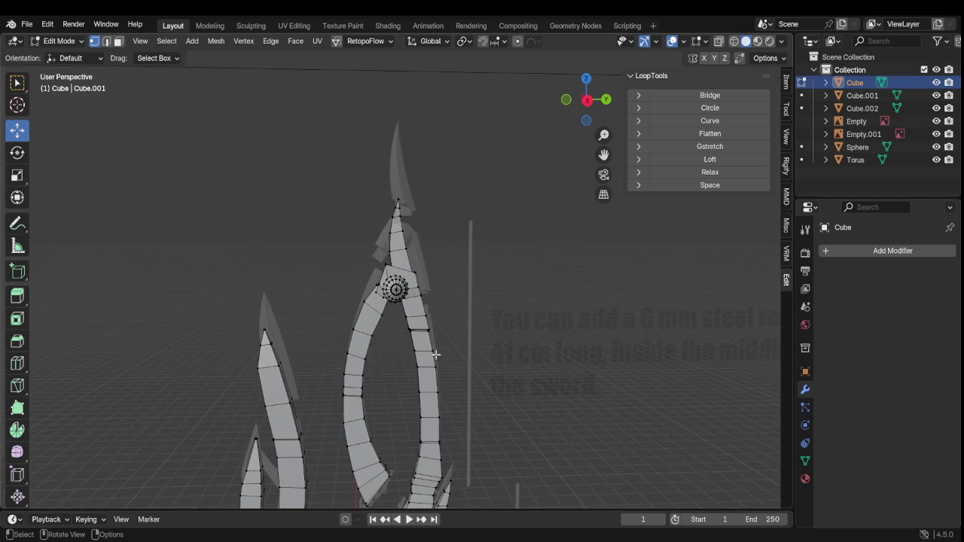
{"action": "mouse_move", "coordinate": [435, 355]}
{"action": "middle_mouse_down"}
{"action": "mouse_move", "coordinate": [452, 273]}
{"action": "mouse_move", "coordinate": [482, 226]}
{"action": "middle_mouse_up"}
{"action": "scroll", "coordinate": [482, 226], "scroll_direction": "down", "scroll_amount": 4}
{"action": "key", "text": "Tab"}
{"action": "scroll", "coordinate": [493, 316], "scroll_direction": "up", "scroll_amount": 5}
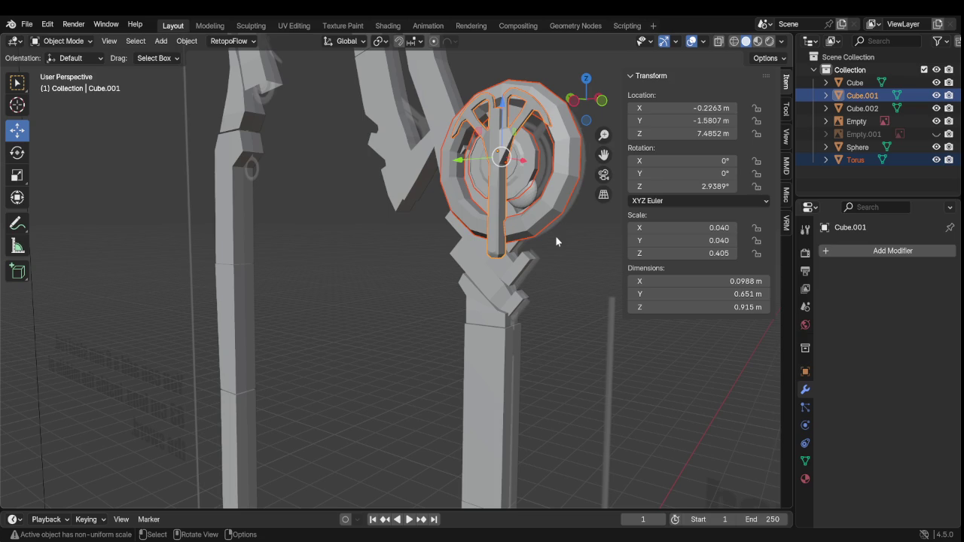
Select the Torus ring emblem on its own and enter Edit Mode
{"action": "mouse_move", "coordinate": [555, 236]}
{"action": "middle_mouse_down"}
{"action": "mouse_move", "coordinate": [563, 243]}
{"action": "mouse_move", "coordinate": [505, 228]}
{"action": "mouse_move", "coordinate": [522, 274]}
{"action": "mouse_move", "coordinate": [484, 280]}
{"action": "mouse_move", "coordinate": [518, 273]}
{"action": "middle_mouse_up"}
{"action": "left_click", "coordinate": [505, 230]}
{"action": "key", "text": "Tab"}
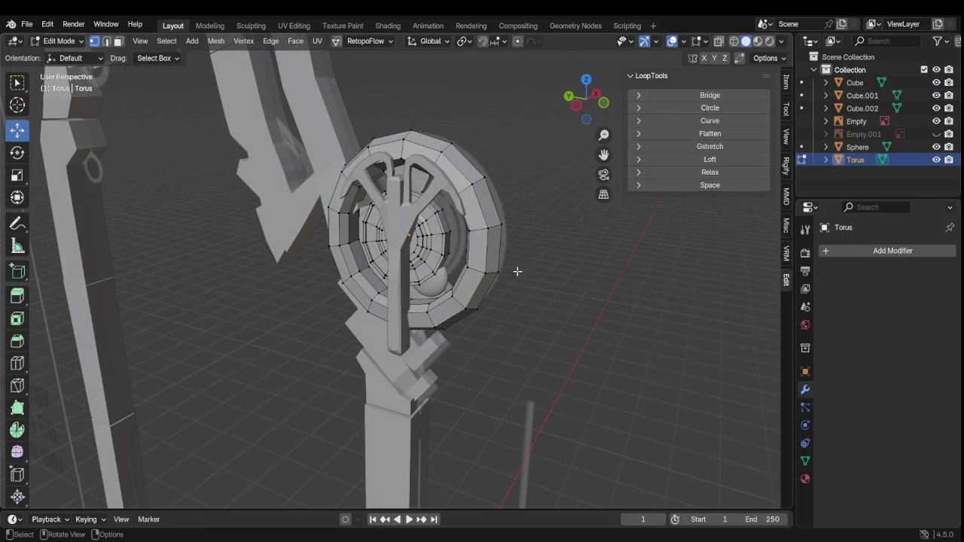
{"action": "scroll", "coordinate": [517, 274], "scroll_direction": "up", "scroll_amount": 3}
Relax an edge loop on the ring's outer rim with LoopTools, then deselect all
{"action": "left_click", "coordinate": [529, 201]}
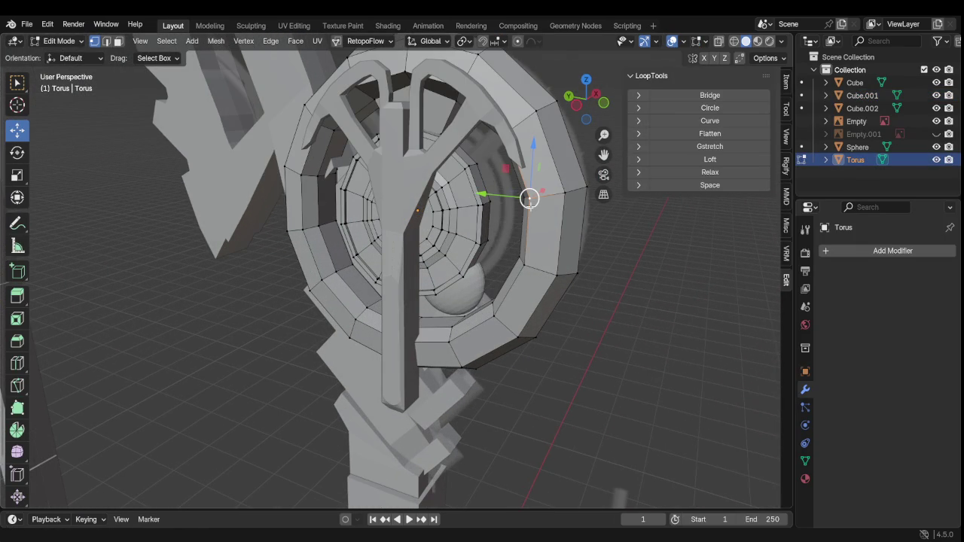
{"action": "left_click", "coordinate": [529, 200], "text": "alt"}
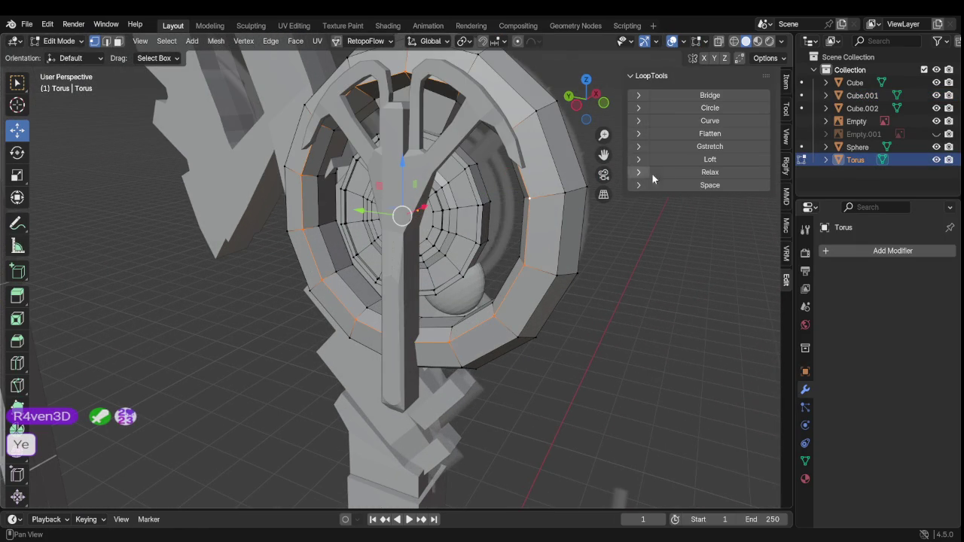
{"action": "left_click", "coordinate": [678, 174]}
{"action": "middle_click_drag", "start_coordinate": [581, 228], "coordinate": [440, 240]}
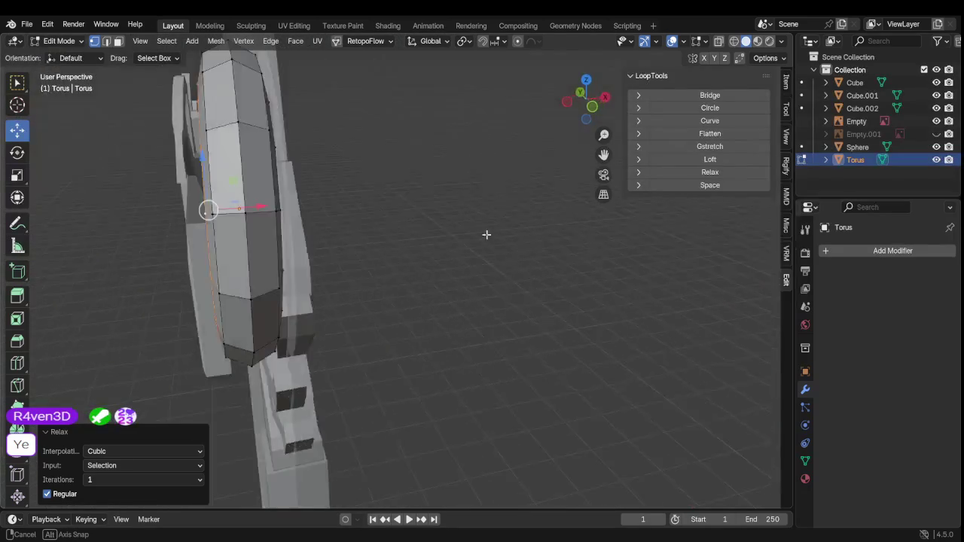
{"action": "middle_click_drag", "start_coordinate": [439, 240], "coordinate": [482, 223]}
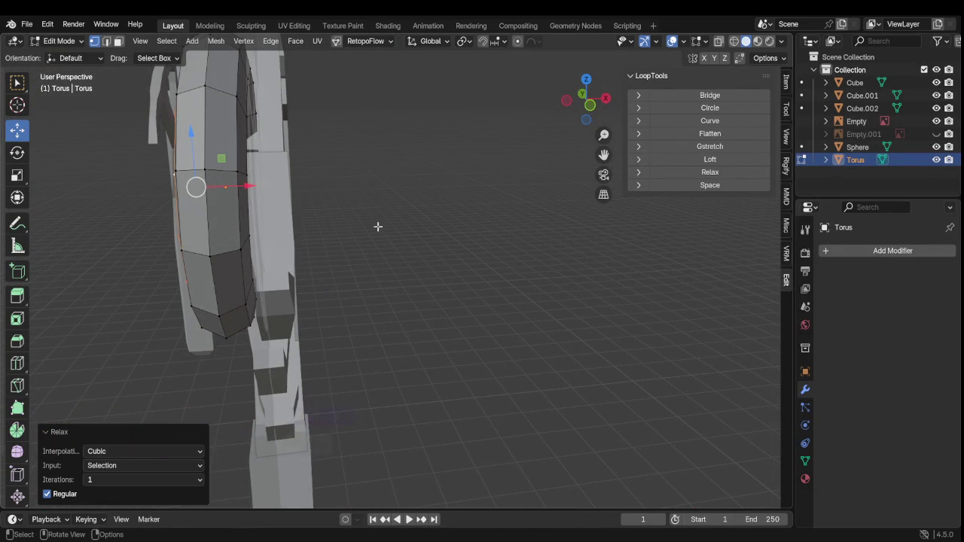
{"action": "key", "text": "alt+a"}
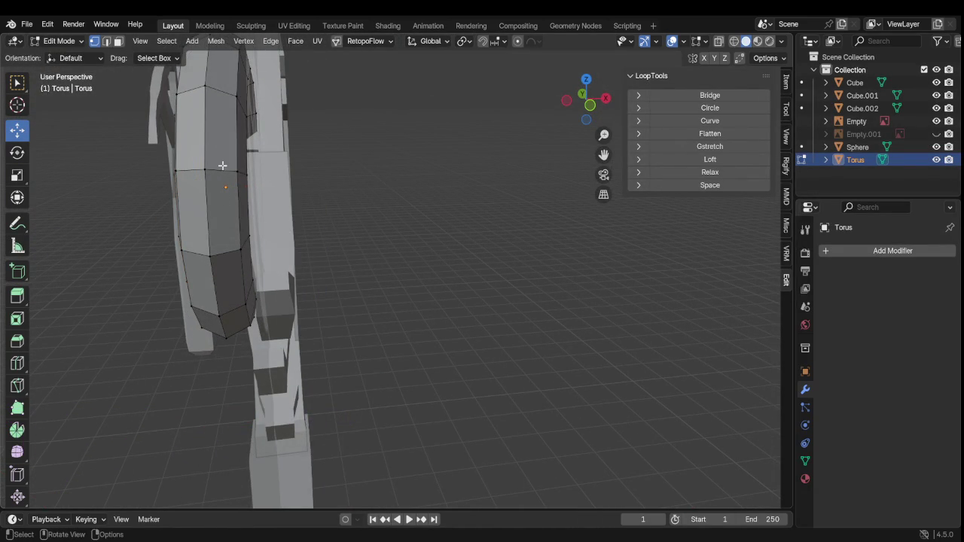
Select the whole torus mesh and scale it to 0.829 along X in front orthographic view
{"action": "key", "text": "l"}
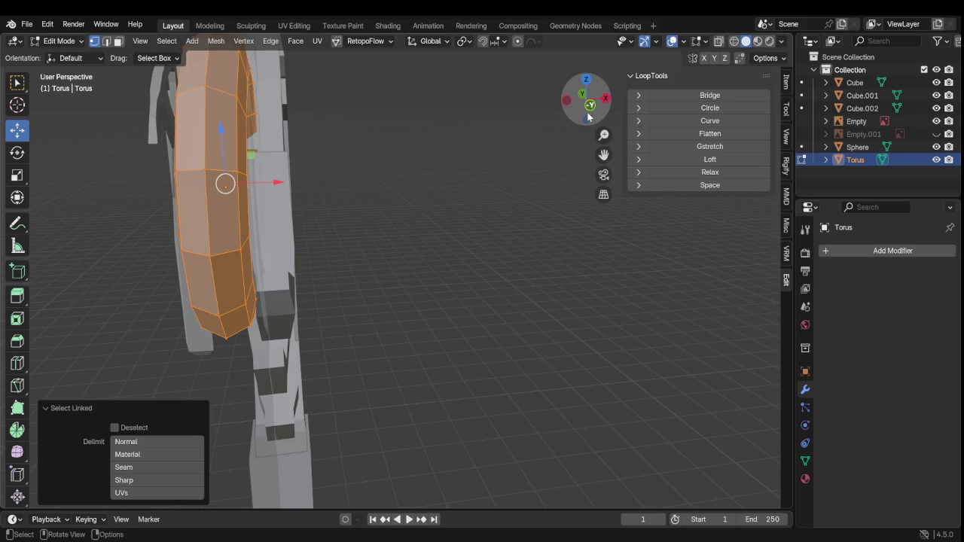
{"action": "left_click", "coordinate": [590, 106]}
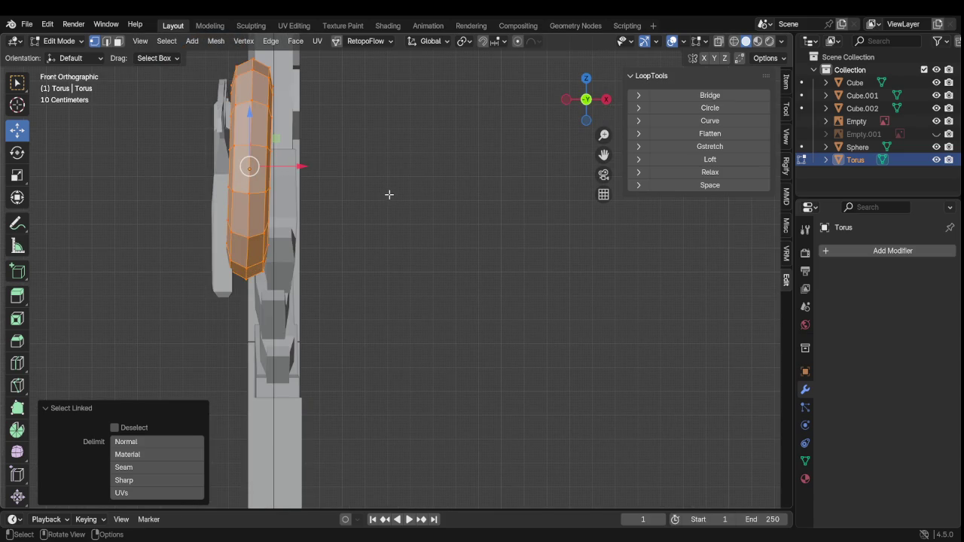
{"action": "key", "text": "s"}
{"action": "key", "text": "x"}
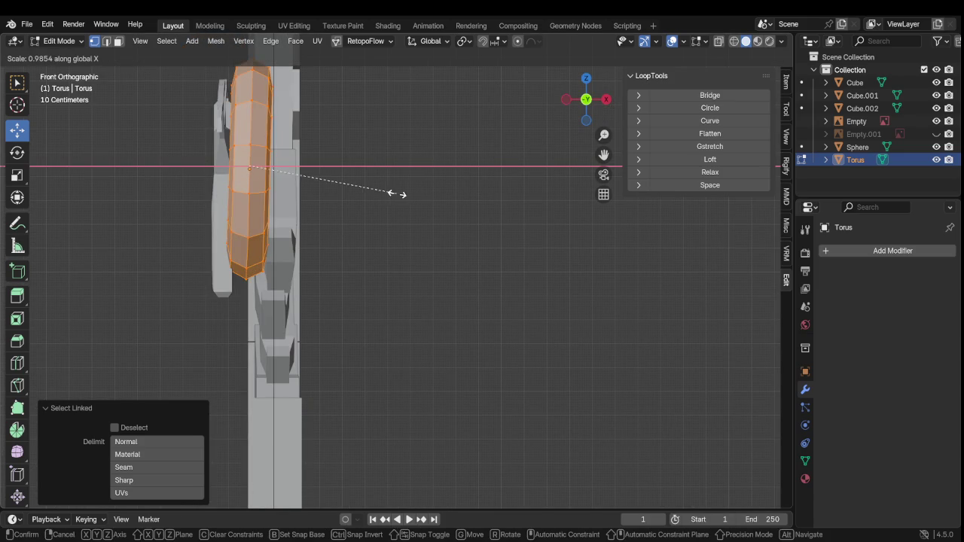
{"action": "left_click", "coordinate": [371, 190]}
{"action": "scroll", "coordinate": [371, 190], "scroll_direction": "down", "scroll_amount": 1}
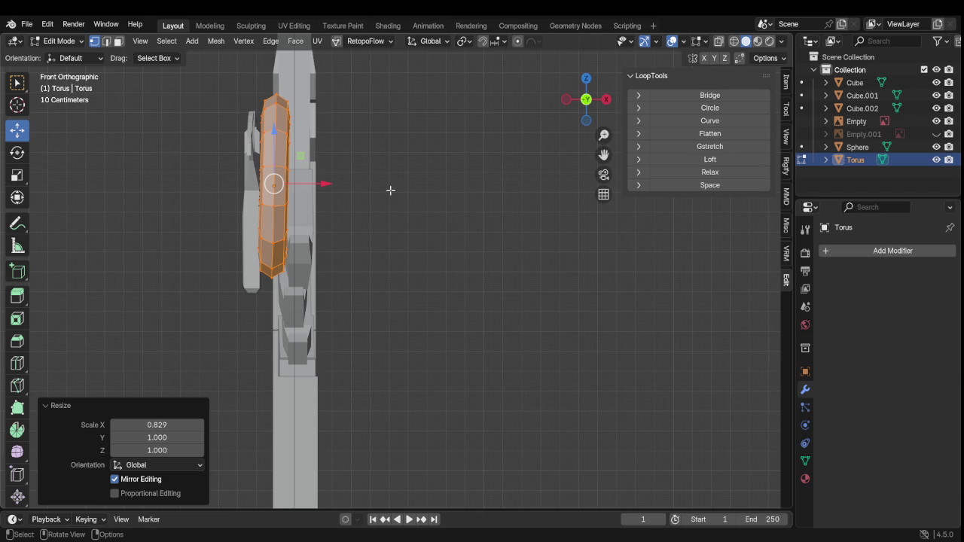
Orbit around the narrowed ring, return to Object Mode, and select the Empty
{"action": "mouse_move", "coordinate": [342, 189]}
{"action": "middle_mouse_down"}
{"action": "mouse_move", "coordinate": [317, 174]}
{"action": "mouse_move", "coordinate": [327, 199]}
{"action": "mouse_move", "coordinate": [312, 214]}
{"action": "mouse_move", "coordinate": [362, 256]}
{"action": "mouse_move", "coordinate": [418, 253]}
{"action": "middle_mouse_up"}
{"action": "scroll", "coordinate": [354, 249], "scroll_direction": "up", "scroll_amount": 5}
{"action": "scroll", "coordinate": [362, 259], "scroll_direction": "down", "scroll_amount": 5}
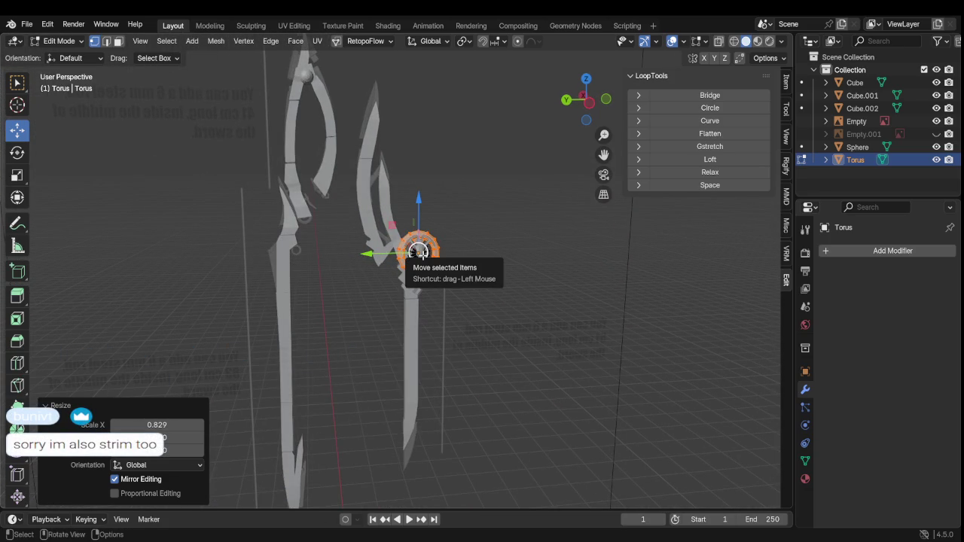
{"action": "scroll", "coordinate": [418, 252], "scroll_direction": "up", "scroll_amount": 2}
{"action": "scroll", "coordinate": [418, 253], "scroll_direction": "up", "scroll_amount": 3}
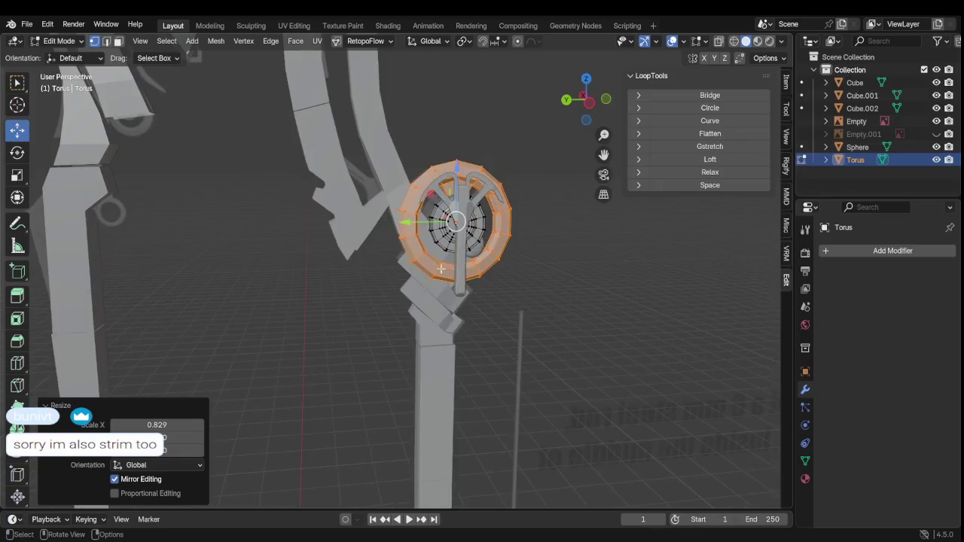
{"action": "mouse_move", "coordinate": [418, 252]}
{"action": "middle_mouse_down"}
{"action": "mouse_move", "coordinate": [418, 275]}
{"action": "mouse_move", "coordinate": [448, 293]}
{"action": "mouse_move", "coordinate": [387, 315]}
{"action": "mouse_move", "coordinate": [382, 303]}
{"action": "mouse_move", "coordinate": [497, 305]}
{"action": "mouse_move", "coordinate": [522, 266]}
{"action": "mouse_move", "coordinate": [422, 294]}
{"action": "mouse_move", "coordinate": [392, 279]}
{"action": "middle_mouse_up"}
{"action": "key", "text": "Tab"}
{"action": "left_click", "coordinate": [478, 320]}
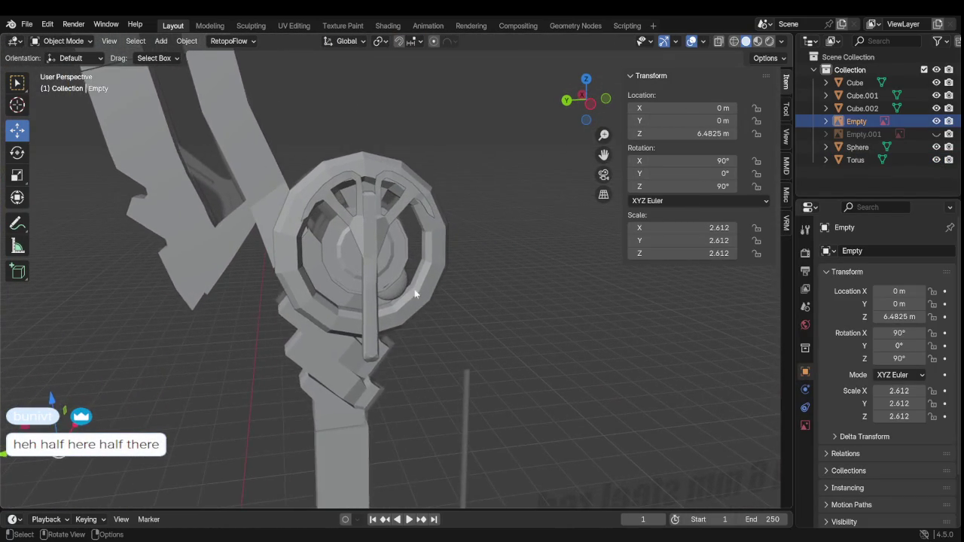
Add a Subdivision Surface modifier to Cube.001 with all its geometry selected
{"action": "scroll", "coordinate": [360, 240], "scroll_direction": "up", "scroll_amount": 3}
{"action": "left_click", "coordinate": [352, 218]}
{"action": "key", "text": "Tab"}
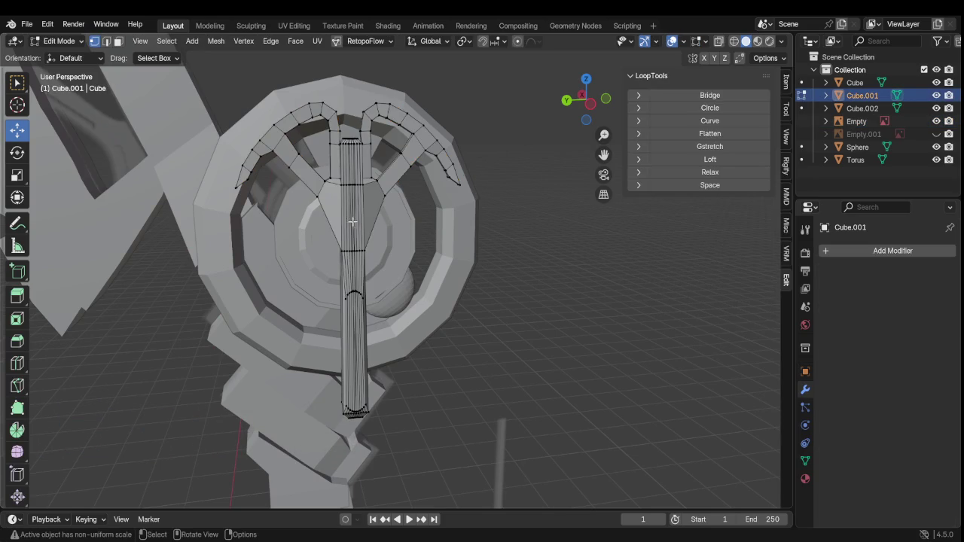
{"action": "key", "text": "a"}
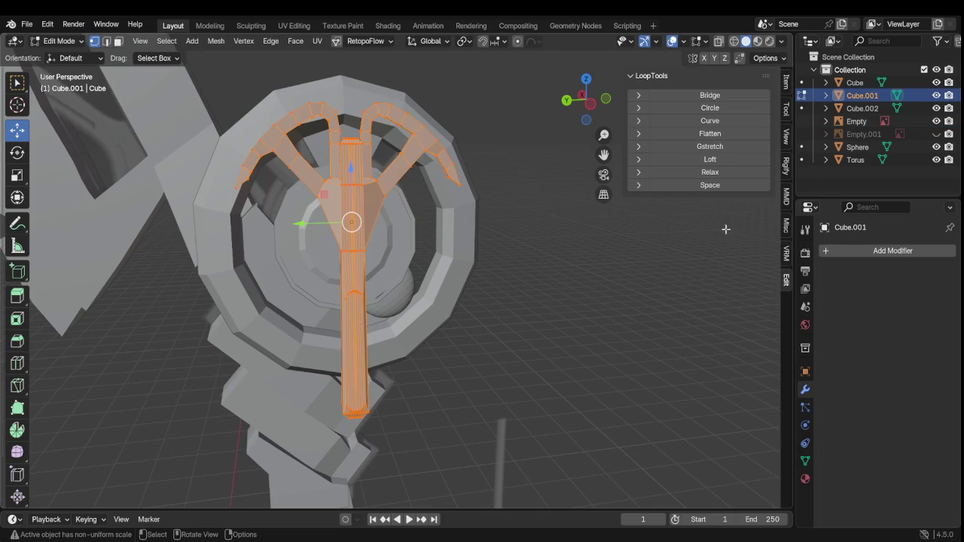
{"action": "left_click", "coordinate": [877, 254]}
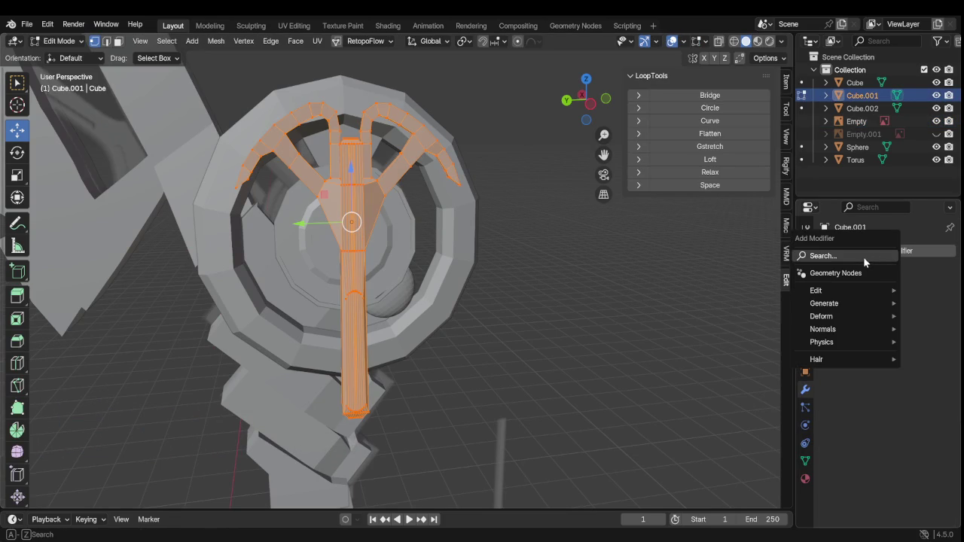
{"action": "left_click", "coordinate": [864, 257]}
{"action": "left_click", "coordinate": [795, 309]}
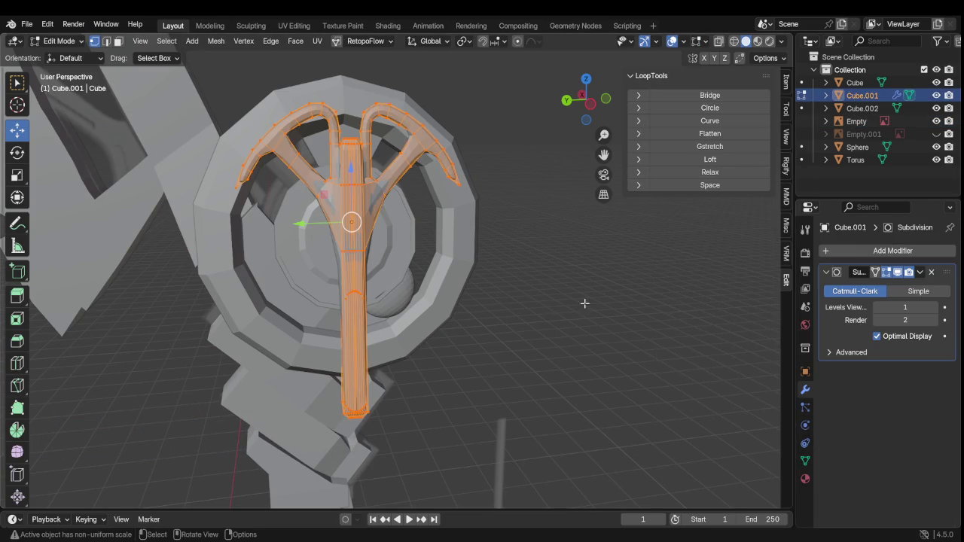
Leave Edit Mode, orbit to view the smoothed emblem, and select the Empty
{"action": "left_click", "coordinate": [565, 275]}
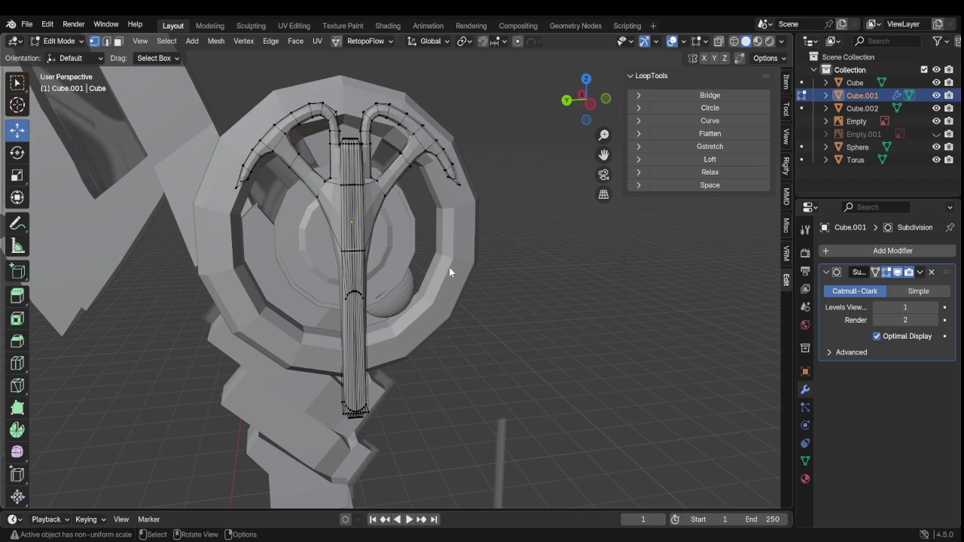
{"action": "key", "text": "Tab"}
{"action": "mouse_move", "coordinate": [454, 263]}
{"action": "middle_mouse_down"}
{"action": "mouse_move", "coordinate": [485, 250]}
{"action": "mouse_move", "coordinate": [432, 252]}
{"action": "mouse_move", "coordinate": [427, 240]}
{"action": "mouse_move", "coordinate": [399, 259]}
{"action": "middle_mouse_up"}
{"action": "key", "text": "Tab"}
{"action": "key", "text": "Tab"}
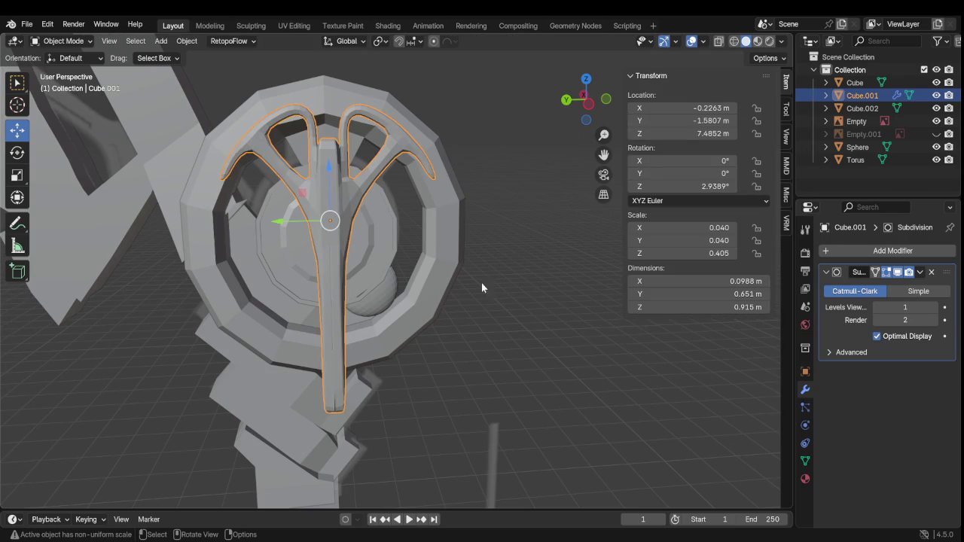
{"action": "left_click", "coordinate": [516, 298]}
{"action": "key", "text": "shift+a"}
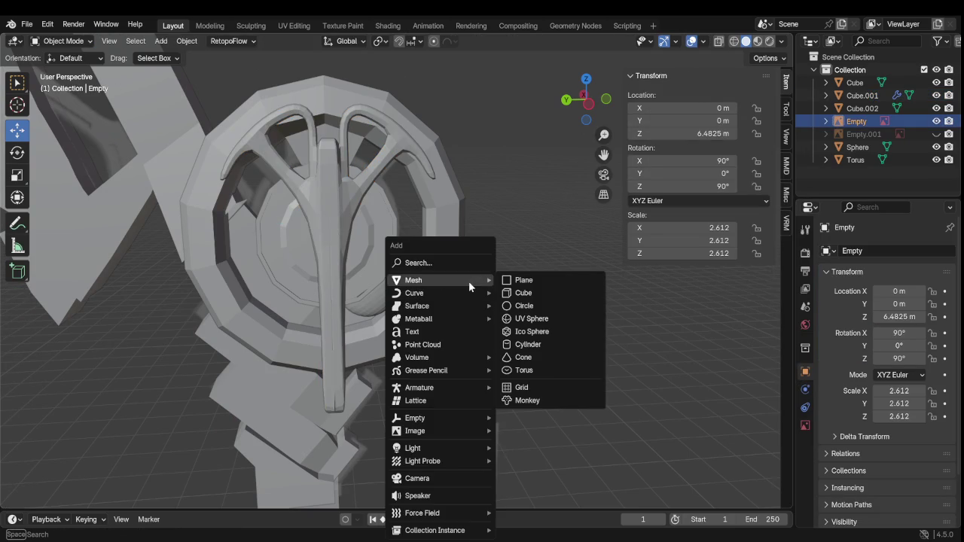
Add an ico sphere, then undo it and restore the Empty as the selection
{"action": "left_click", "coordinate": [538, 340]}
{"action": "scroll", "coordinate": [462, 295], "scroll_direction": "down", "scroll_amount": 8}
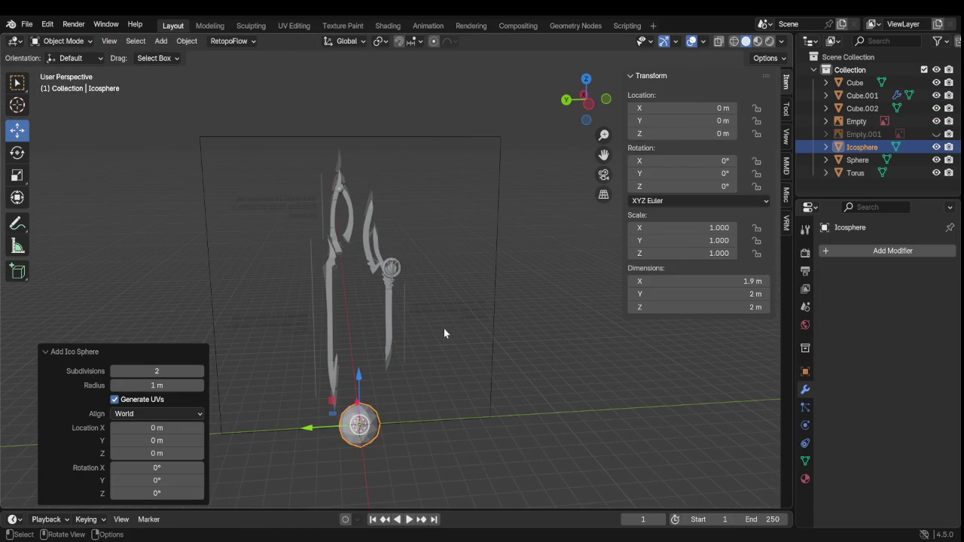
{"action": "key", "text": "ctrl+z"}
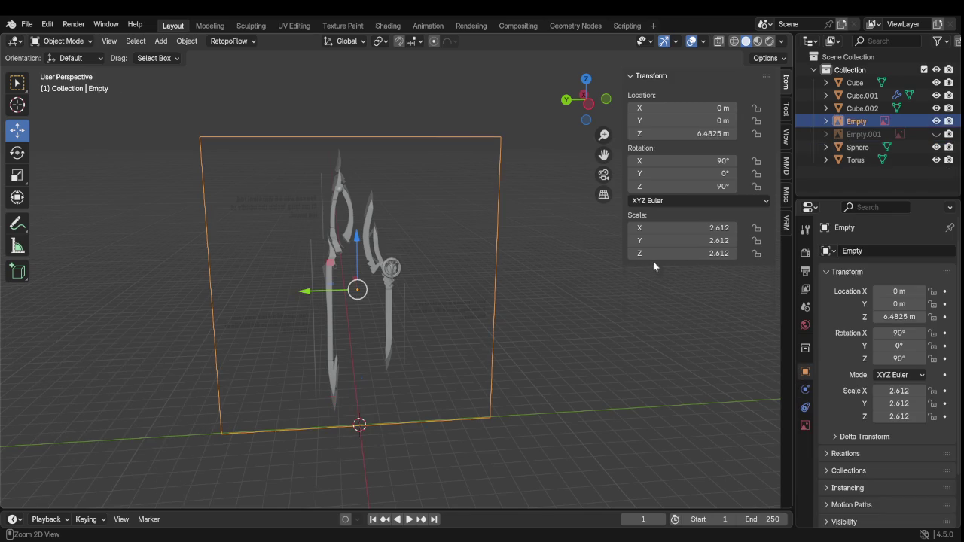
{"action": "left_click", "coordinate": [573, 308]}
{"action": "scroll", "coordinate": [464, 308], "scroll_direction": "up", "scroll_amount": 5}
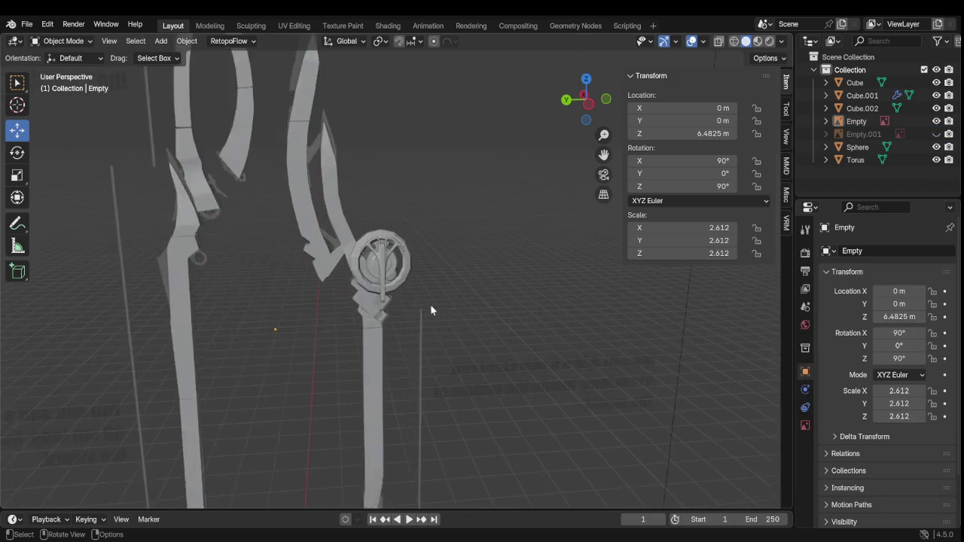
{"action": "scroll", "coordinate": [430, 304], "scroll_direction": "up", "scroll_amount": 4}
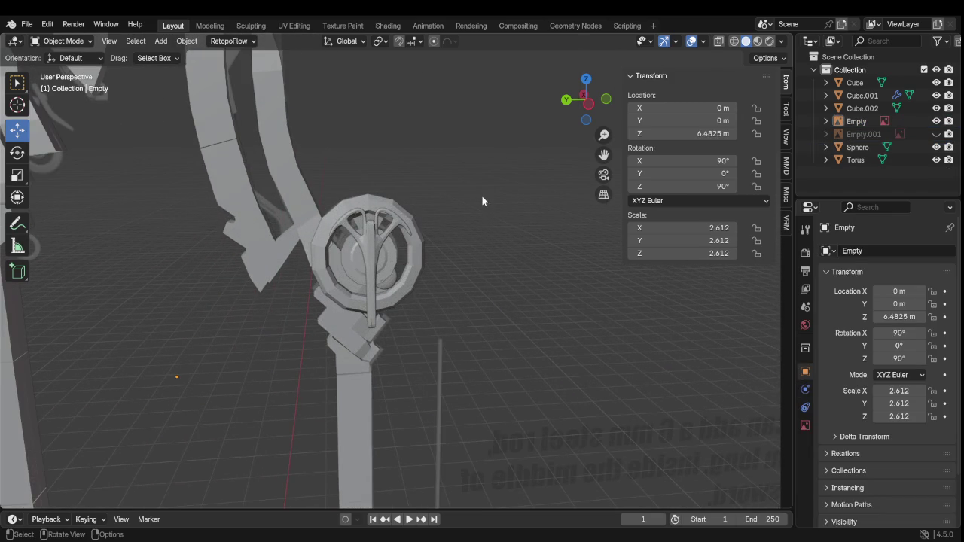
{"action": "key", "text": "ctrl+z"}
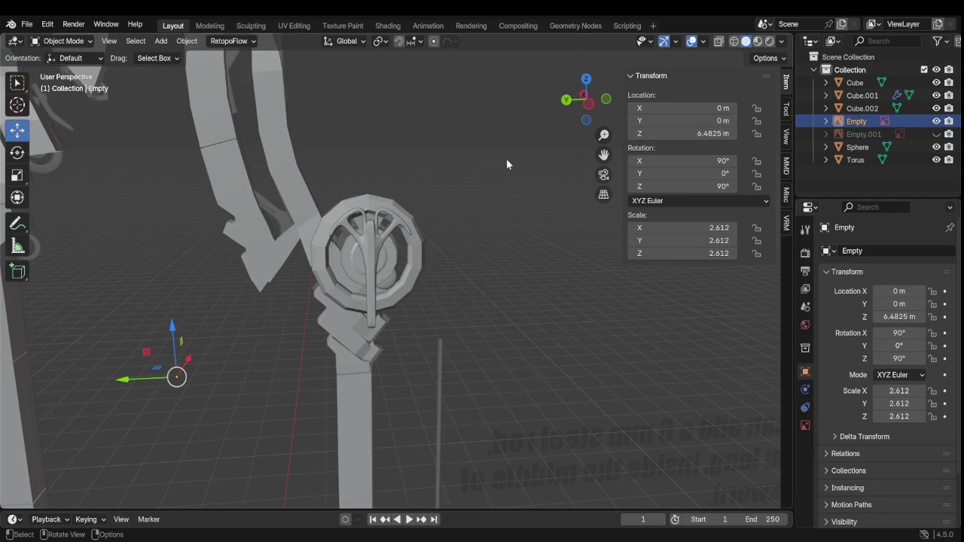
{"action": "left_click", "coordinate": [64, 40]}
{"action": "left_click", "coordinate": [859, 83]}
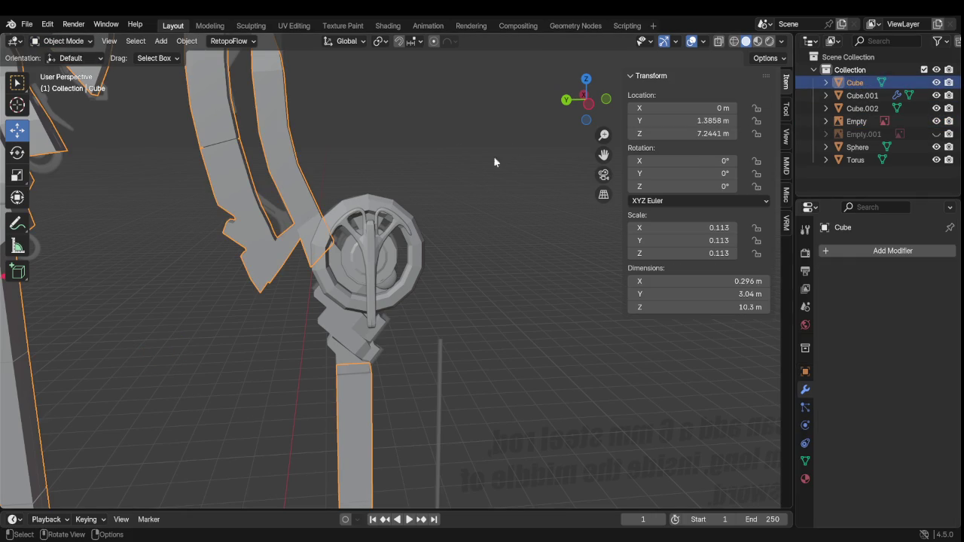
{"action": "key", "text": "ctrl+z"}
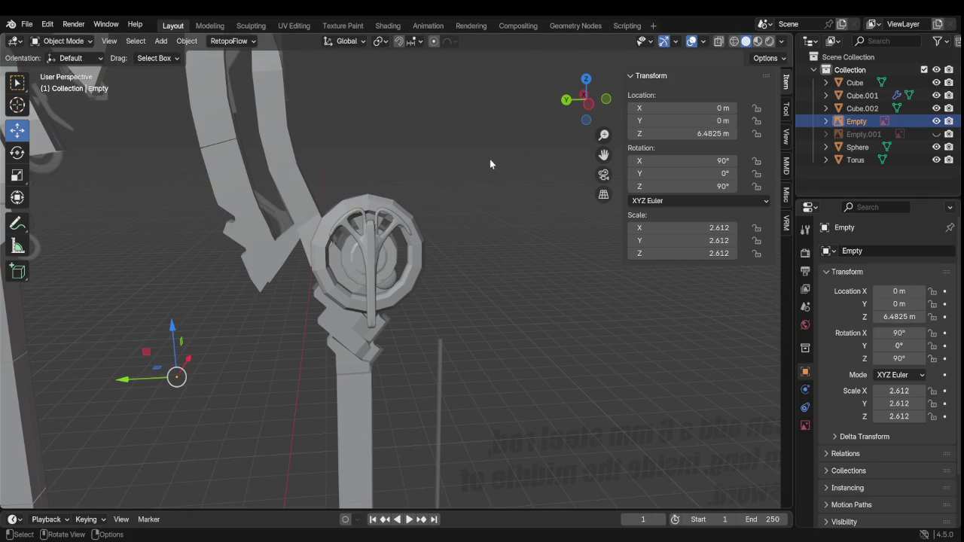
Add a 32-vertex Cylinder mesh at the world origin
{"action": "left_click", "coordinate": [51, 42]}
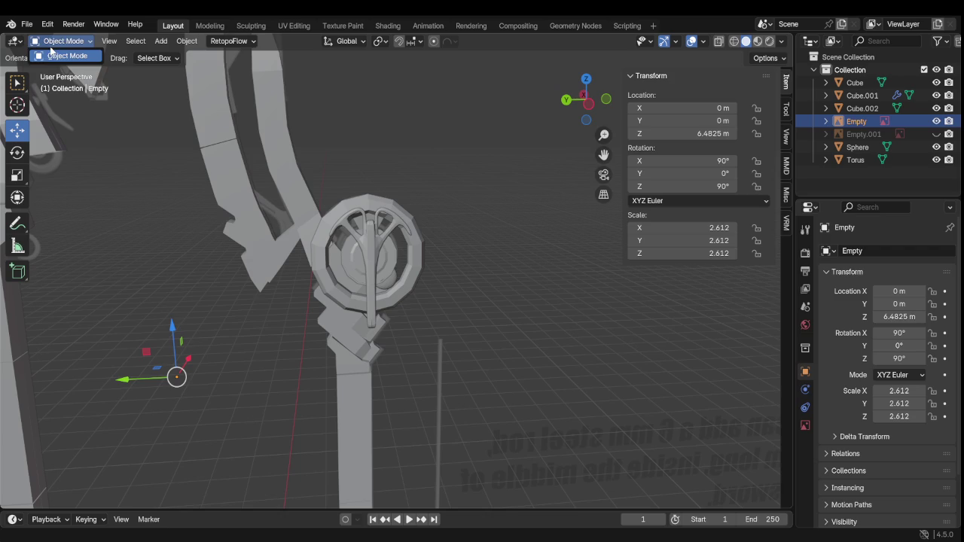
{"action": "key", "text": "shift+a"}
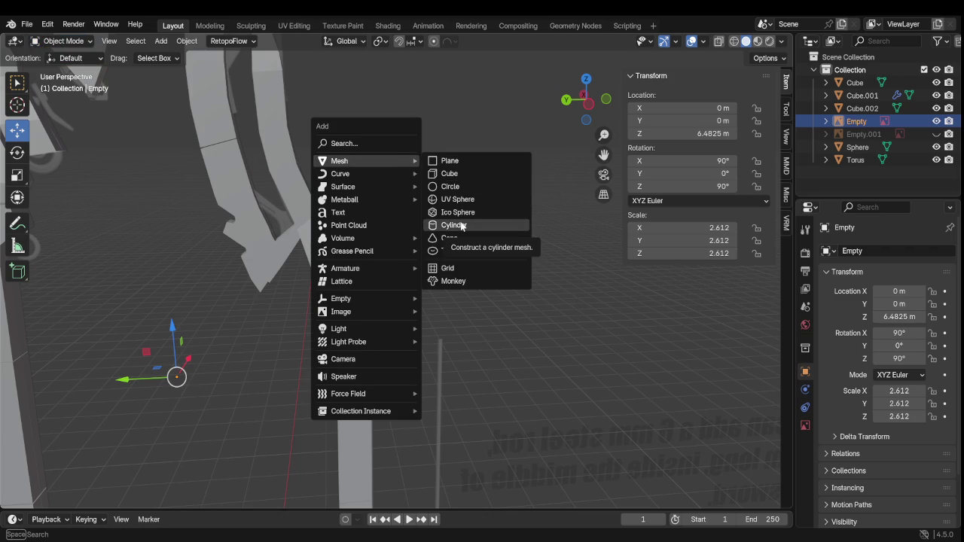
{"action": "left_click", "coordinate": [462, 226]}
{"action": "scroll", "coordinate": [458, 221], "scroll_direction": "down", "scroll_amount": 3}
{"action": "scroll", "coordinate": [376, 243], "scroll_direction": "down", "scroll_amount": 4}
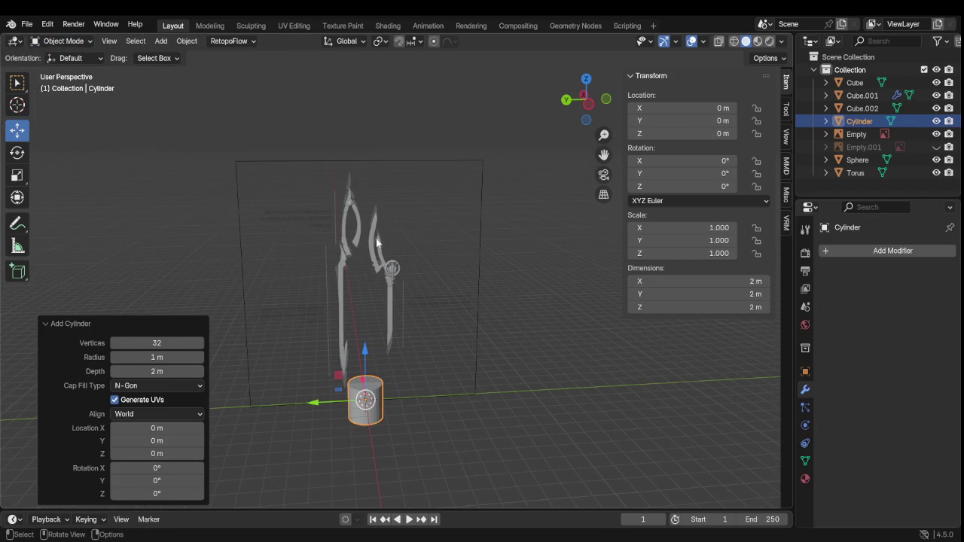